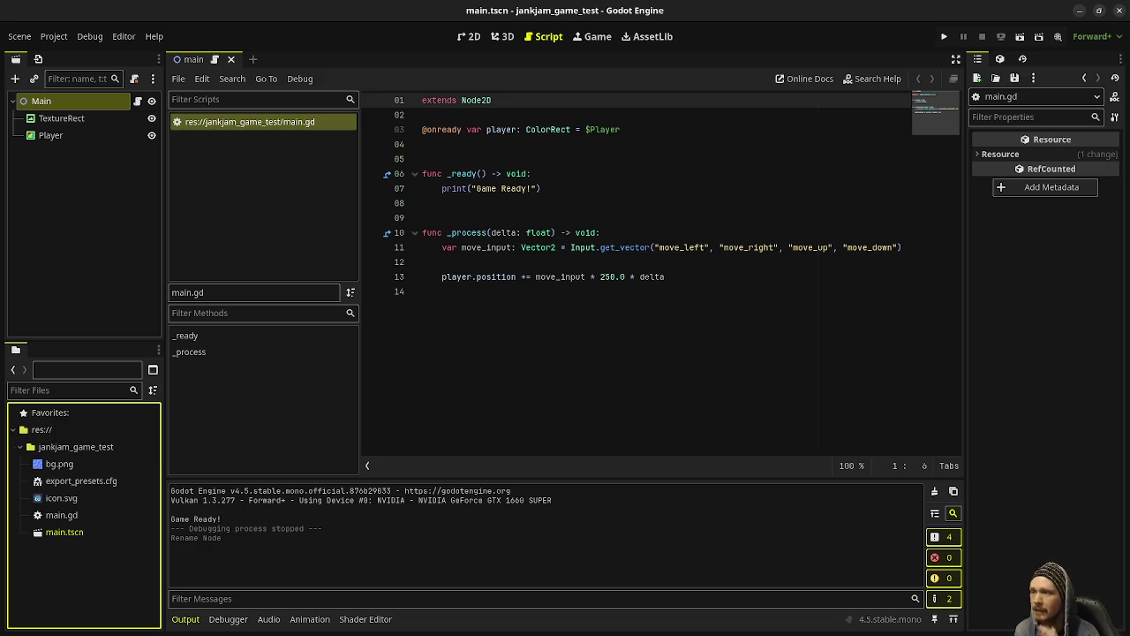
click(945, 37)
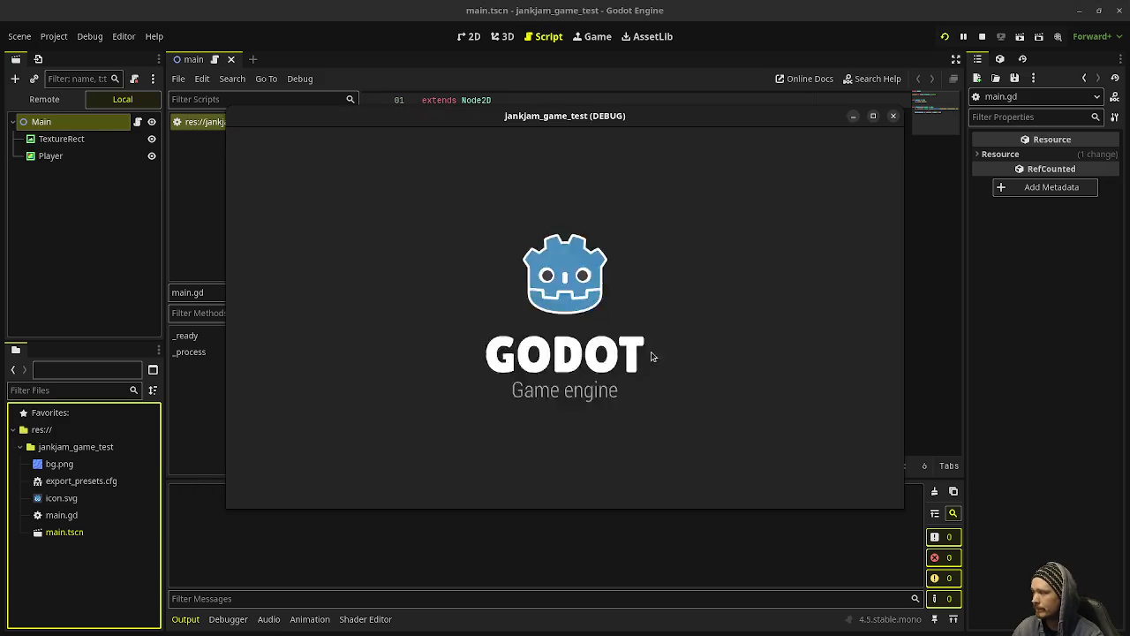
key(Right)
key(Down)
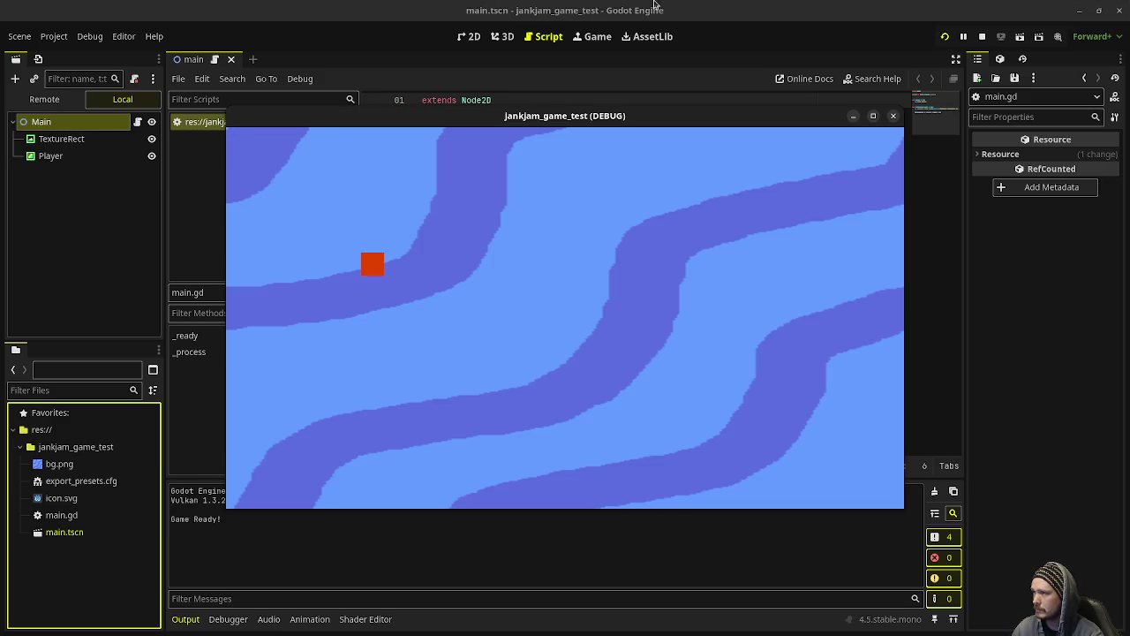
click(982, 36)
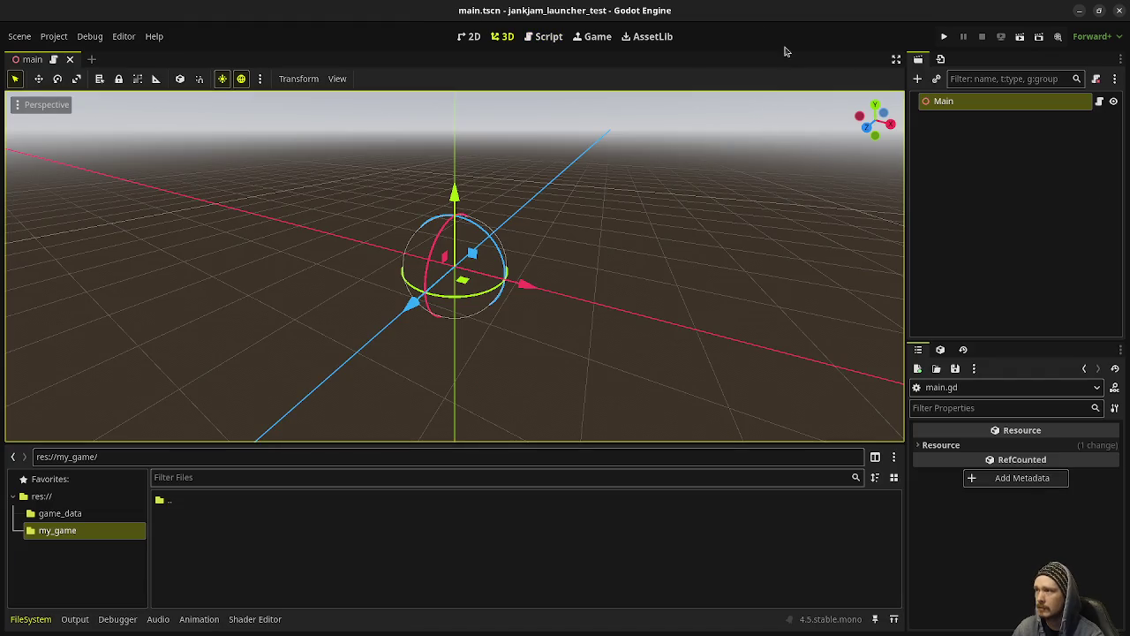
click(945, 36)
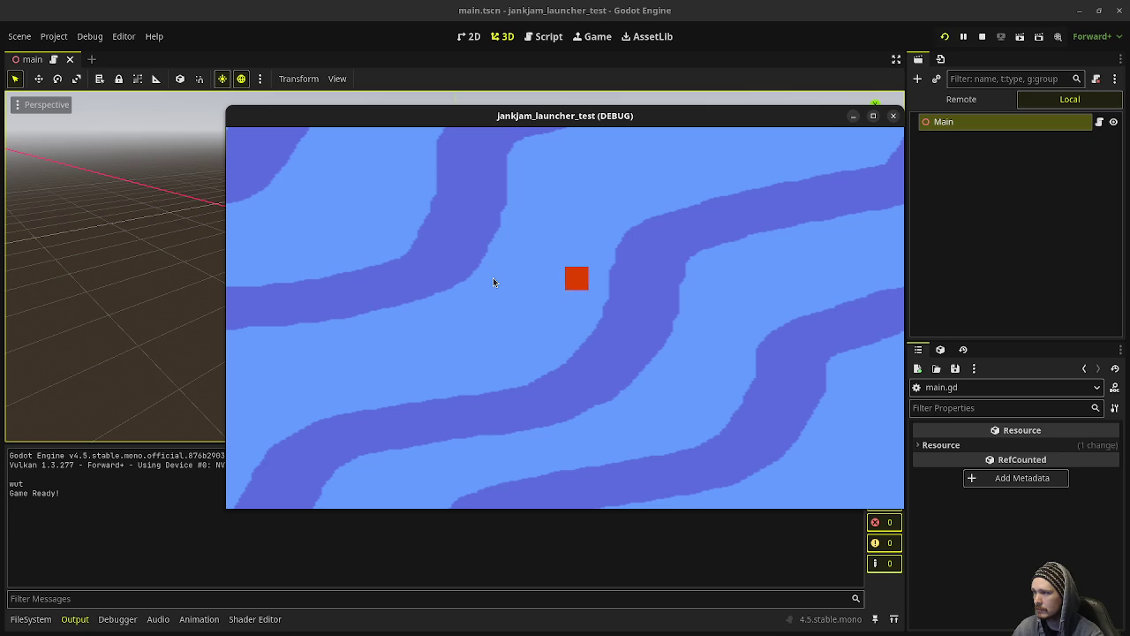
click(980, 37)
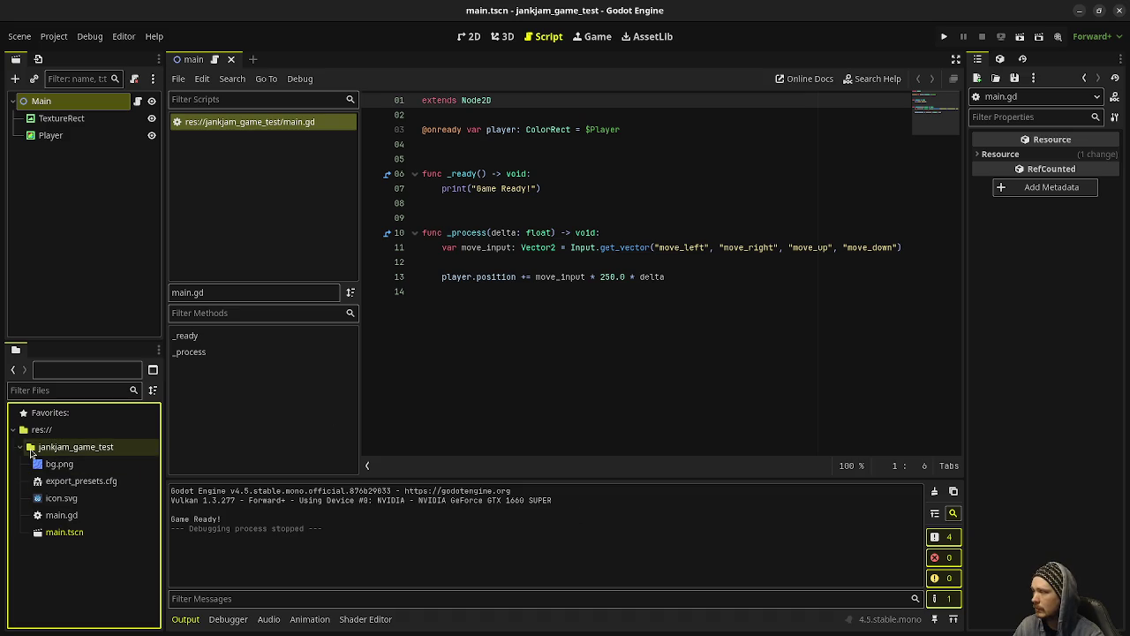
- Back in the jam game project, expand and then collapse the jankjam_game_test folder in FileSystem
click(18, 447)
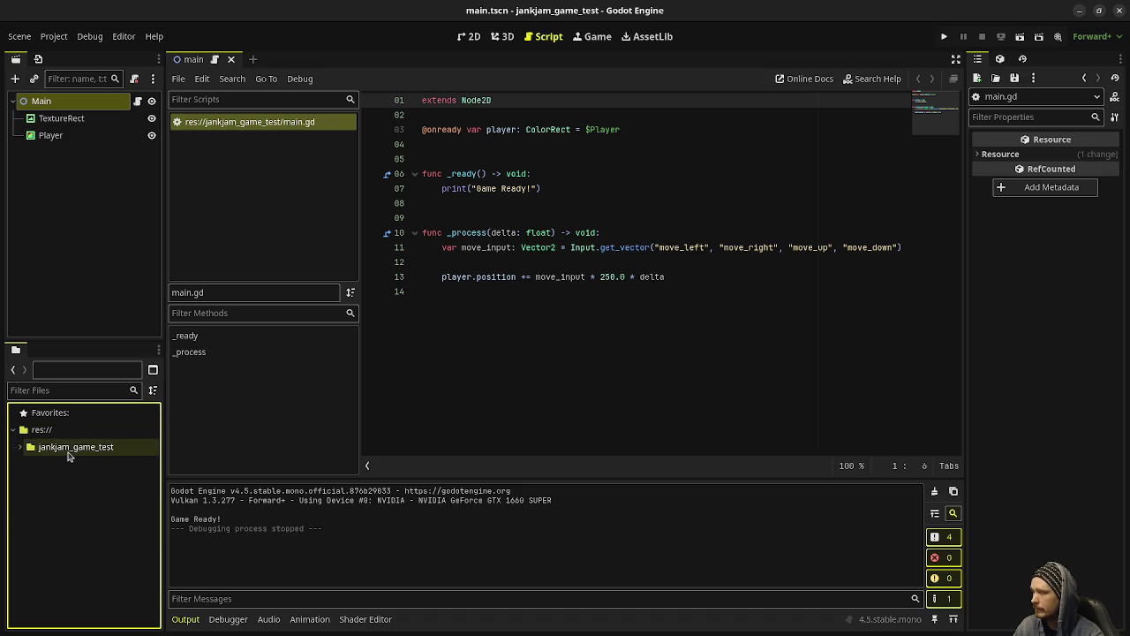
click(57, 447)
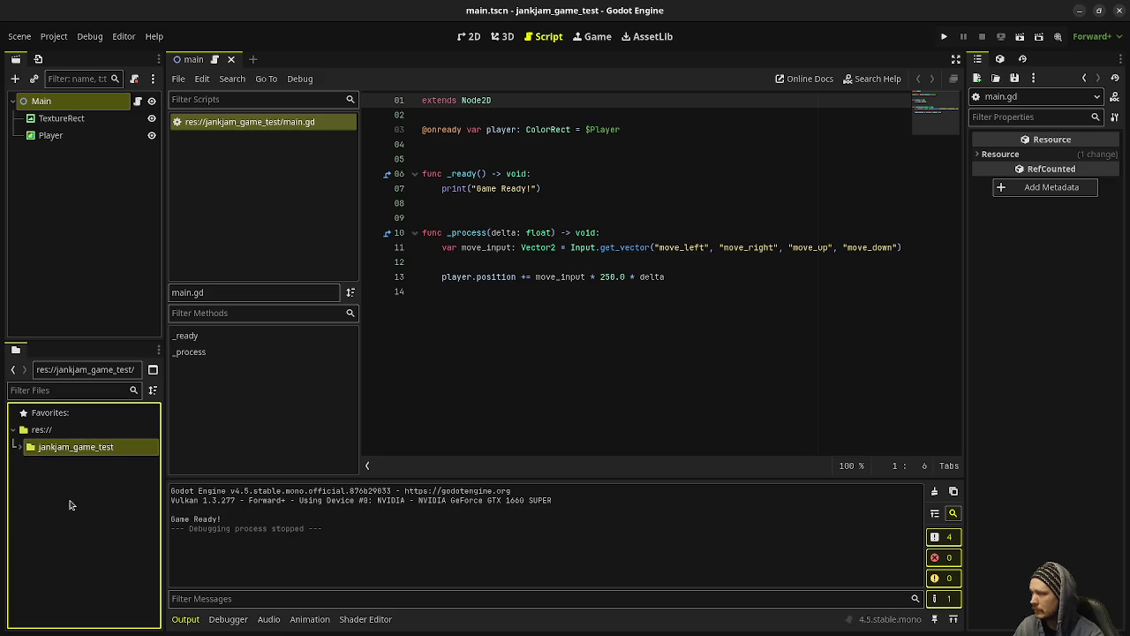
click(17, 447)
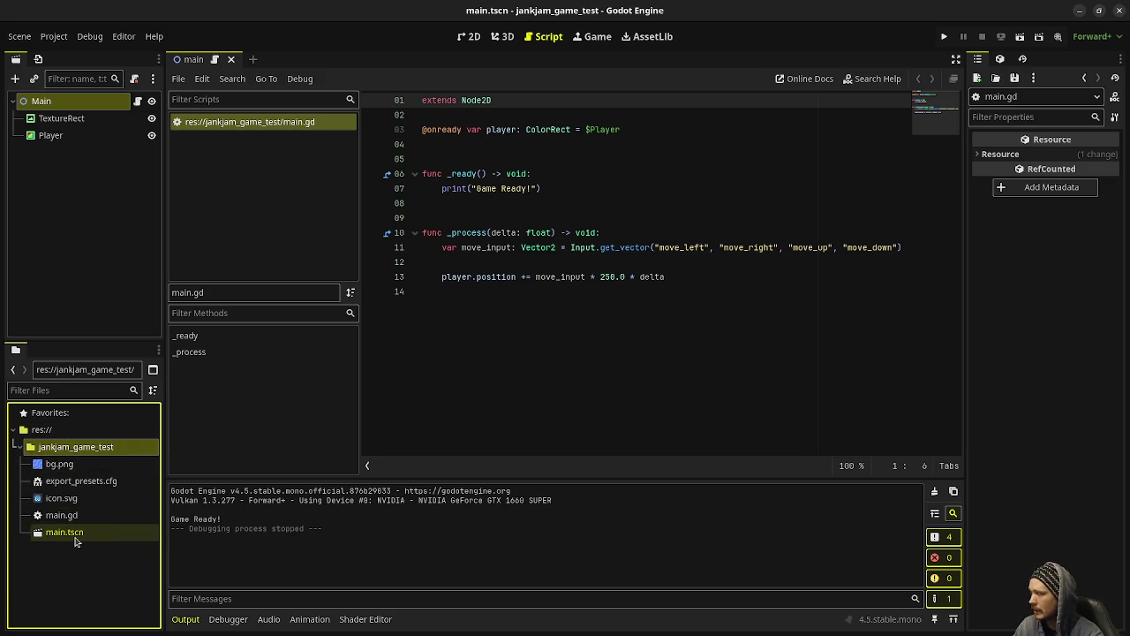
click(21, 447)
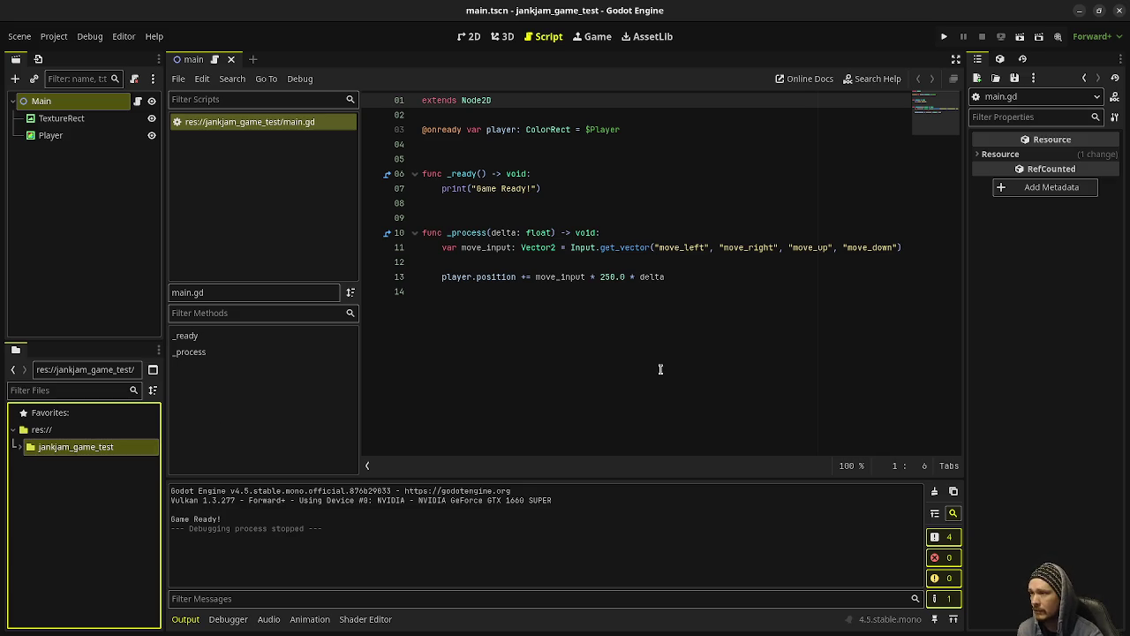
mouse_move(655, 247)
mouse_down()
mouse_move(867, 235)
mouse_move(898, 247)
mouse_up()
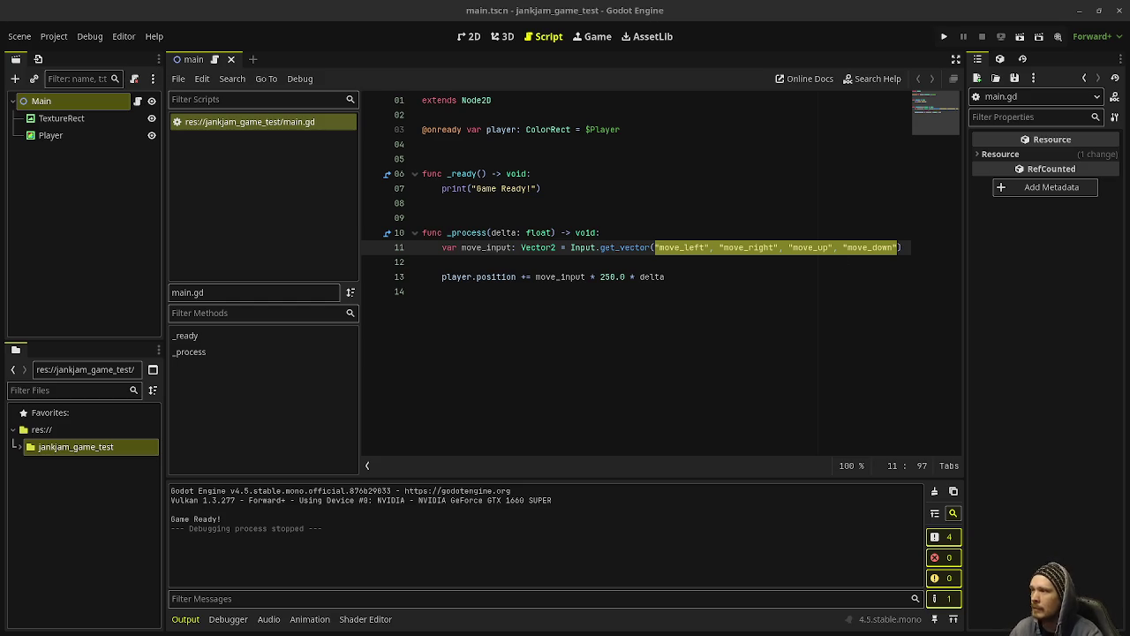
- Switch to the jankjam_launcher_test editor and open main.gd at the line 5 input-rules comment
click(508, 39)
click(470, 39)
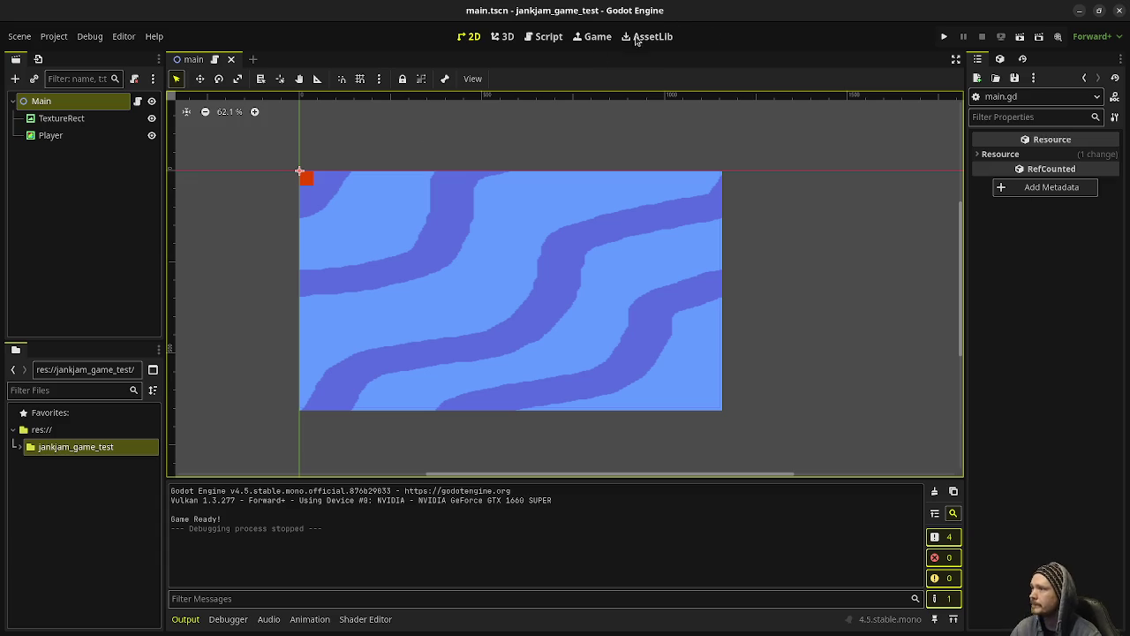
key(alt+Tab)
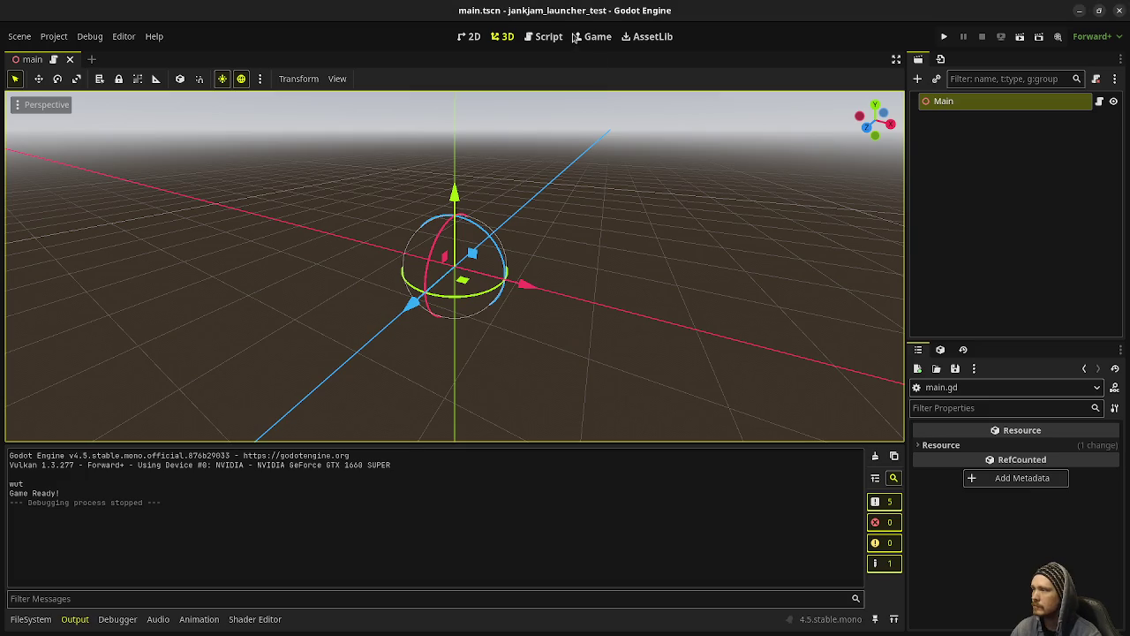
click(541, 37)
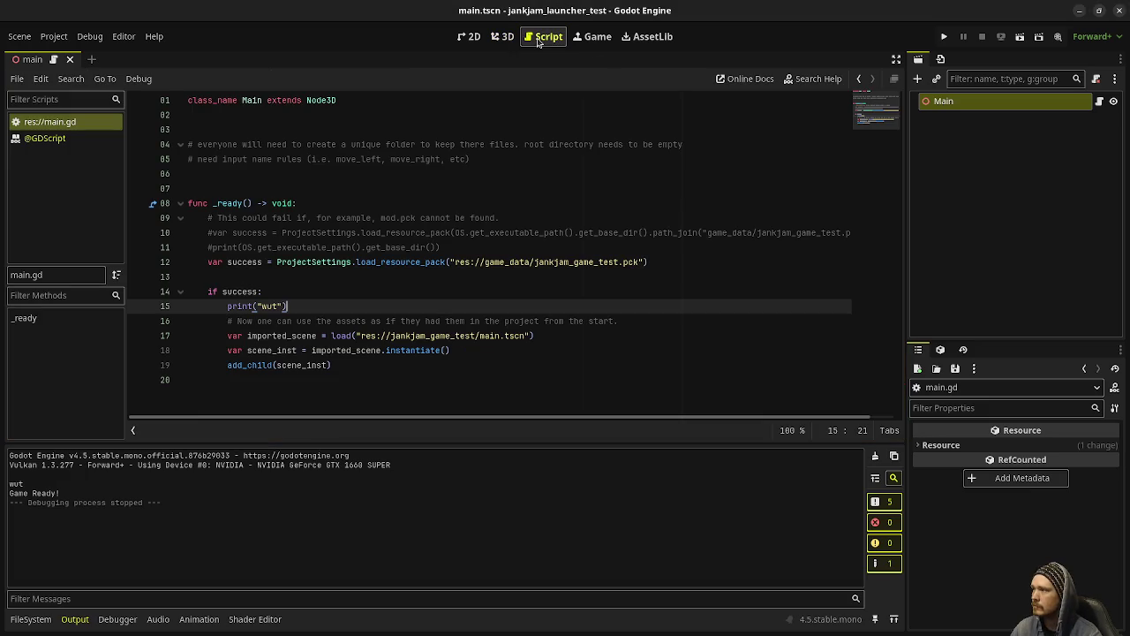
click(489, 160)
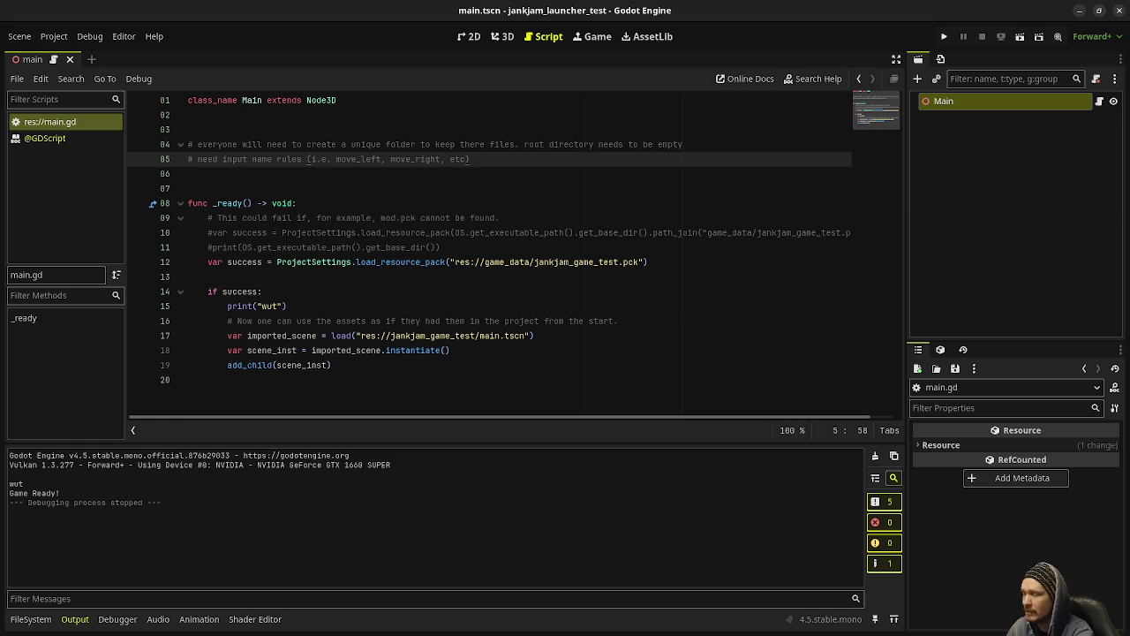
- Add the comment line '# maintain aspect ratio of 4:3' below line 5 of main.gd
key(Return)
text(# )
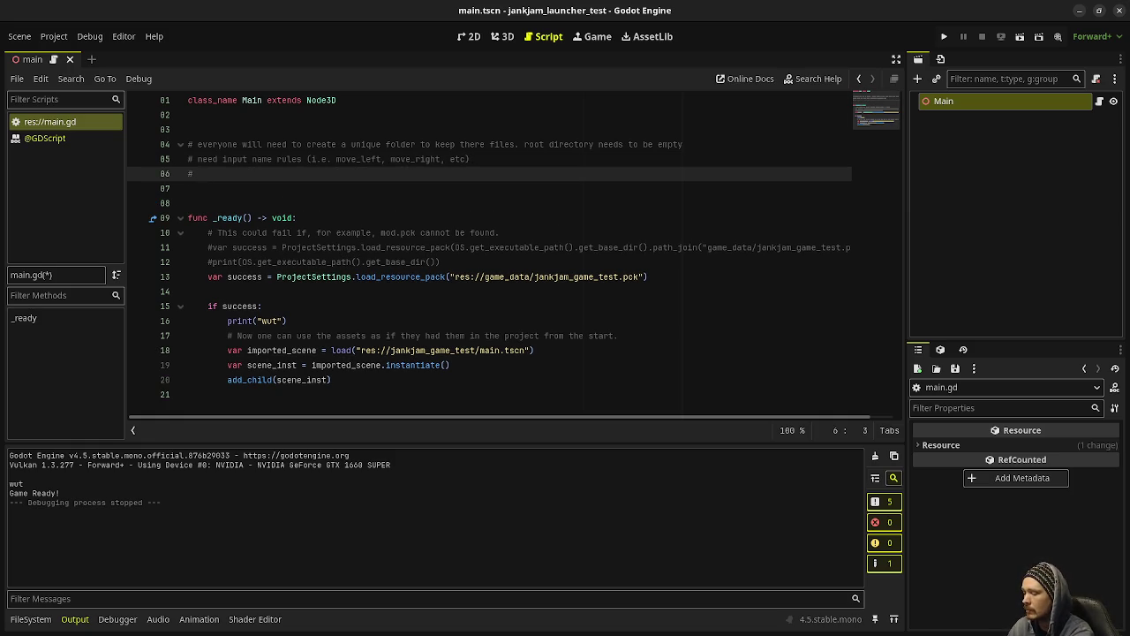
text(maintain a)
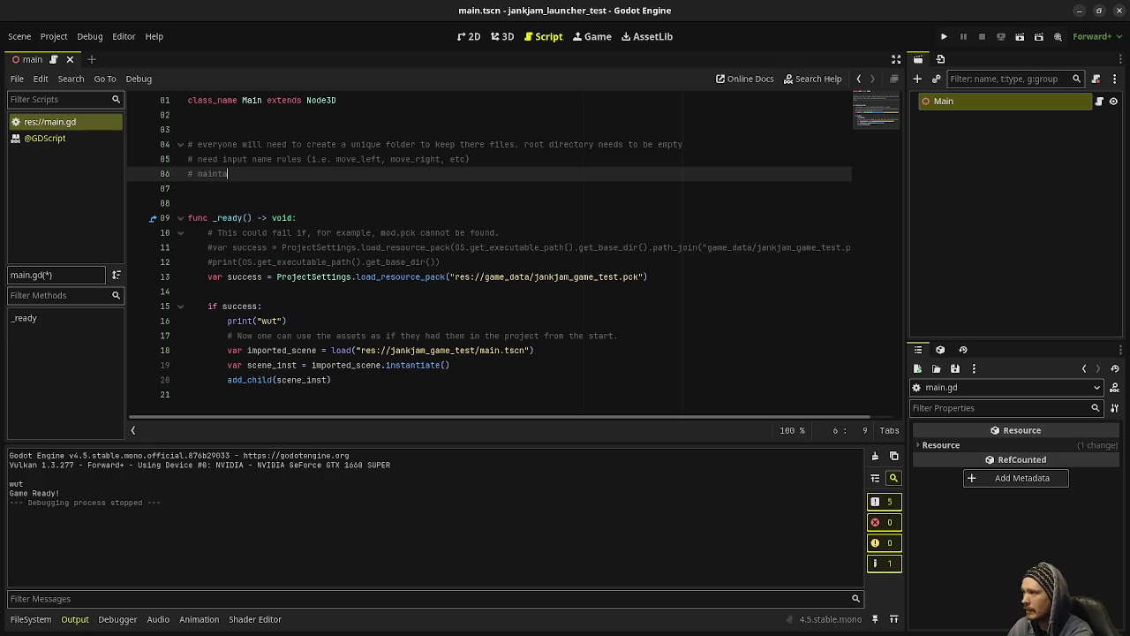
text(spe)
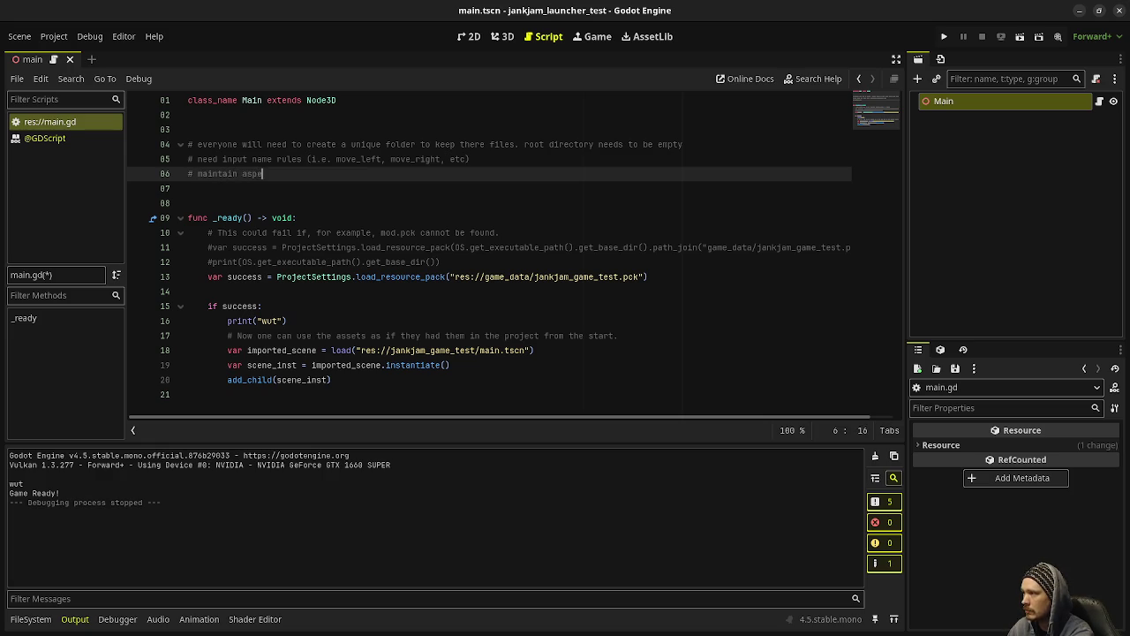
text(ct ratio )
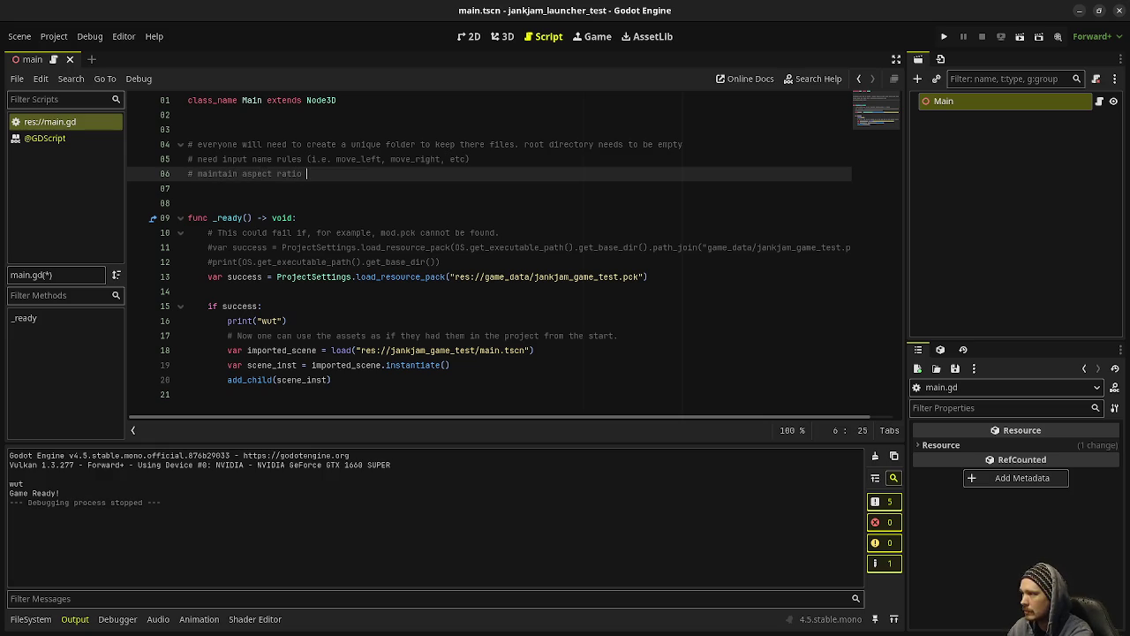
text(of 4:3)
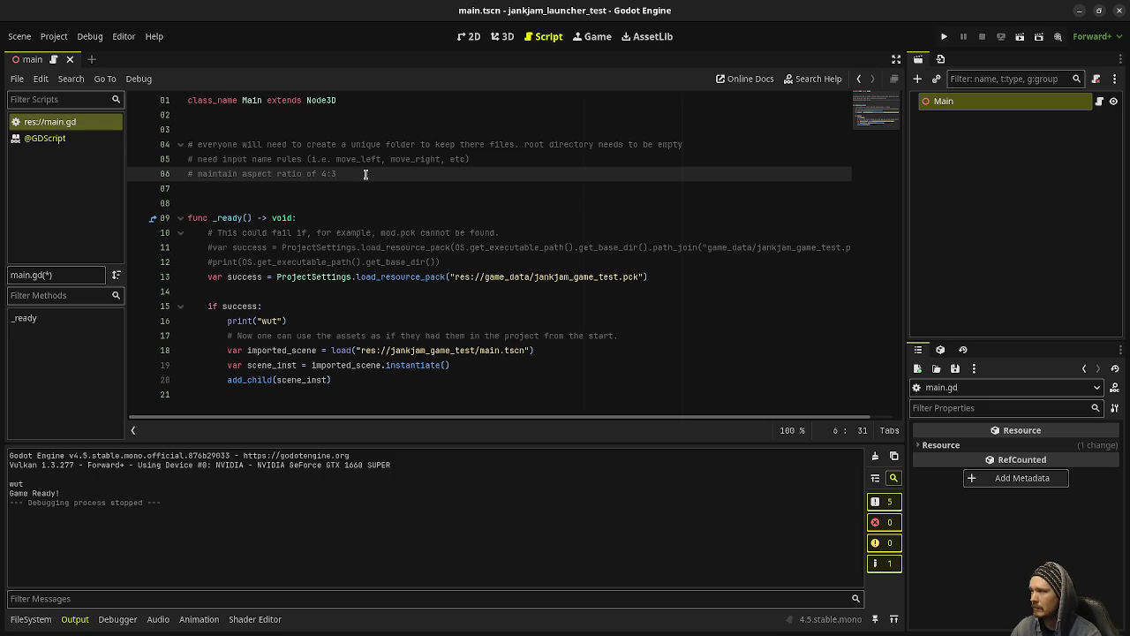
drag(341, 174, 196, 174)
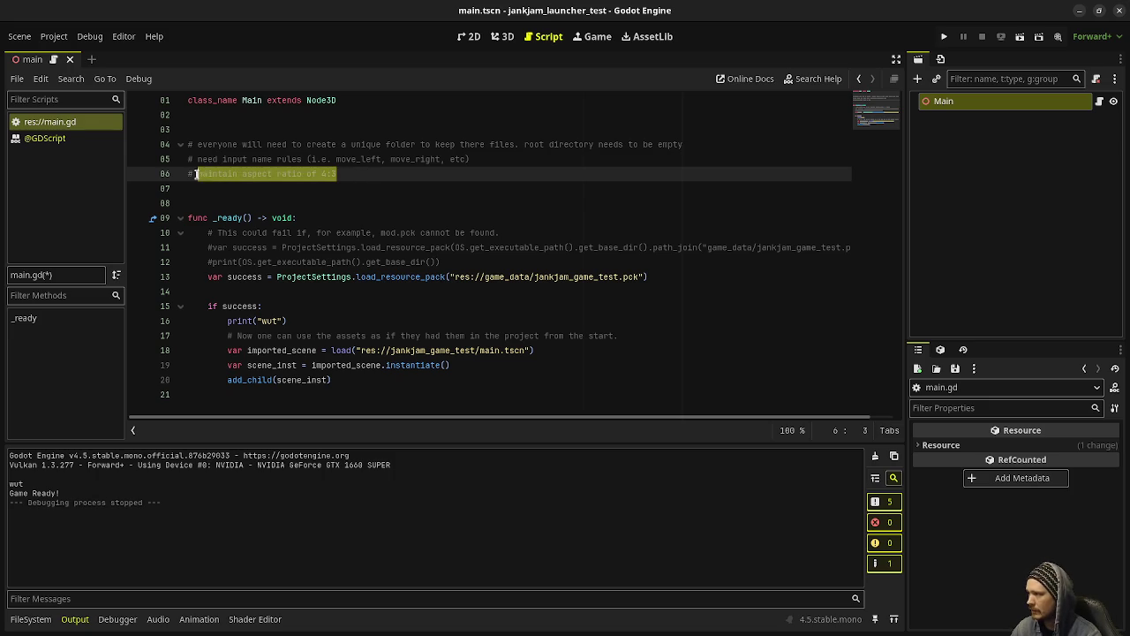
click(376, 174)
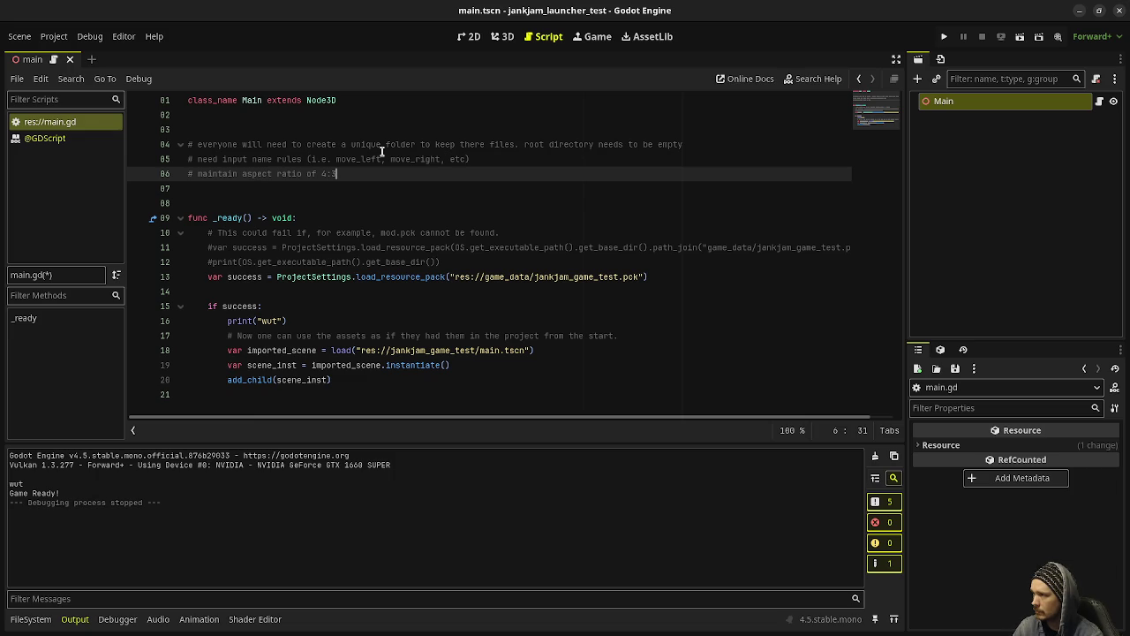
- Insert the note '# main scene must be called main' below line 4 and save main.gd
click(680, 142)
key(Return)
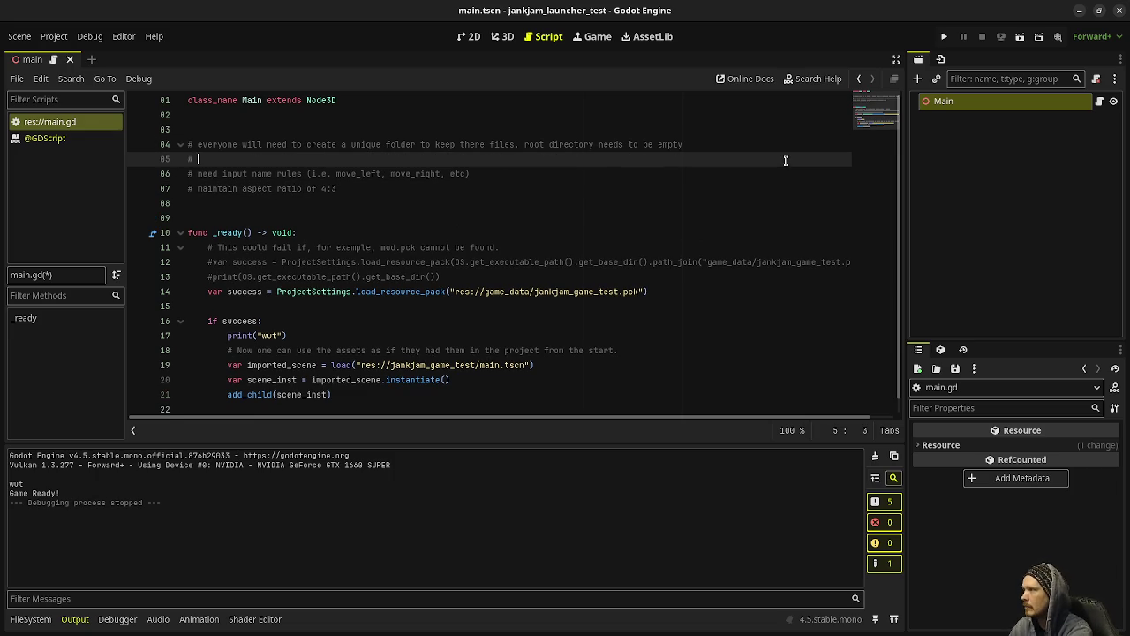
text(main )
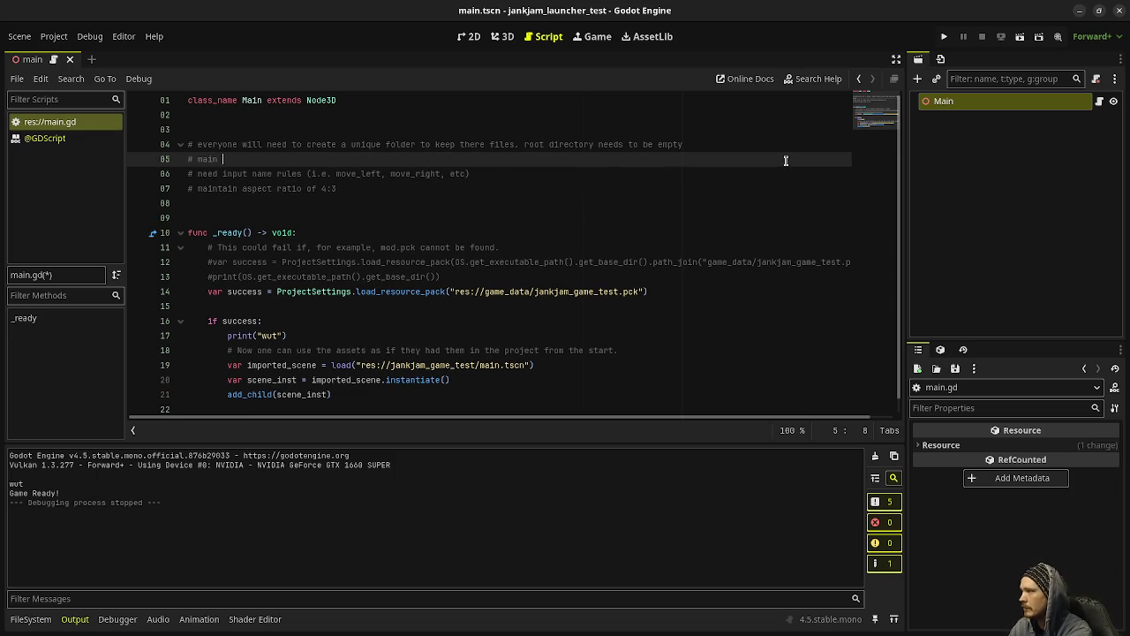
text(scene )
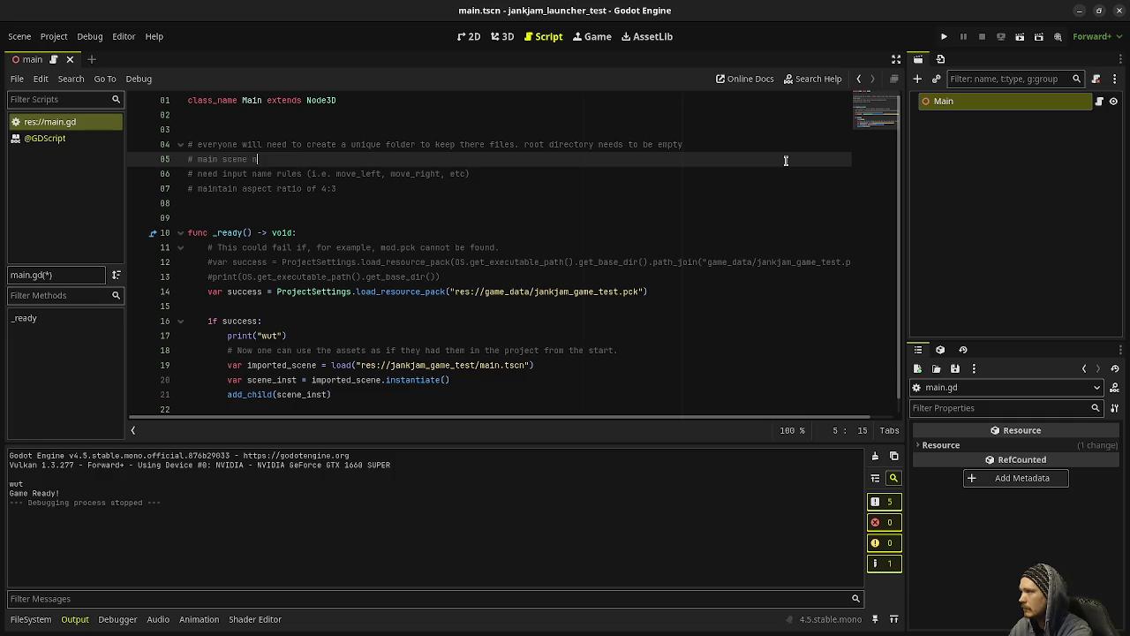
text(must be call)
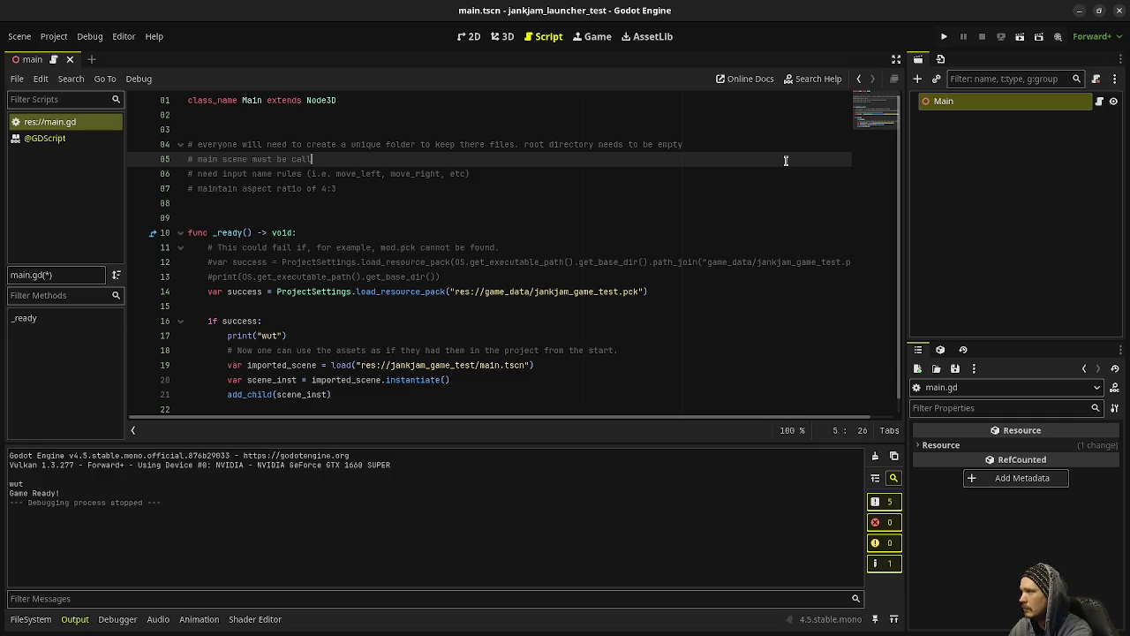
text(ed main)
key(ctrl+s)
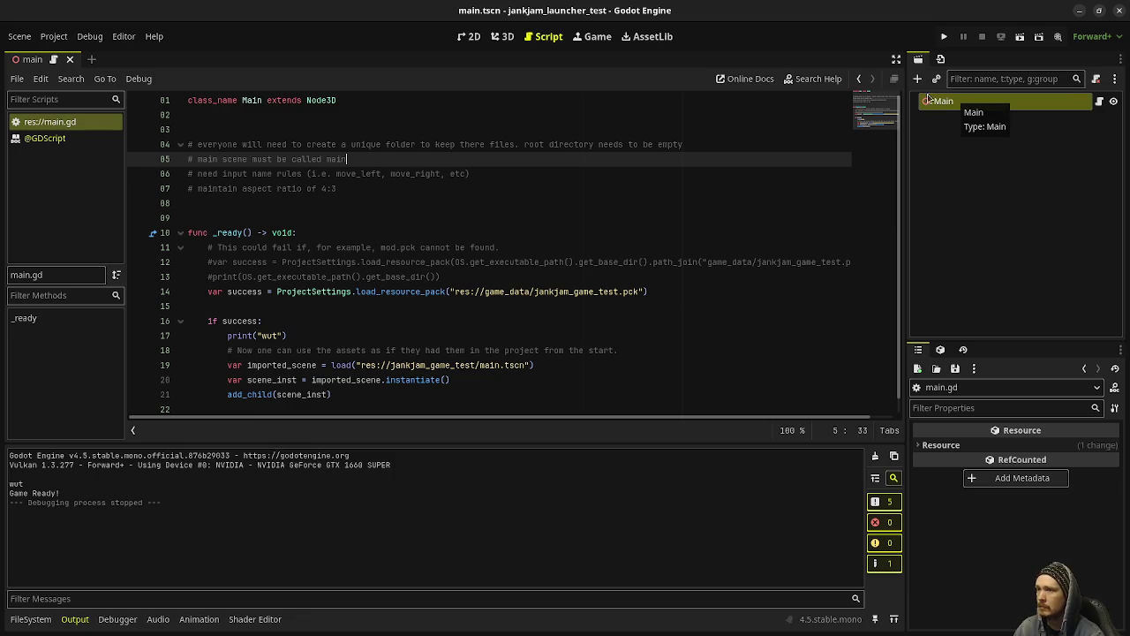
click(503, 39)
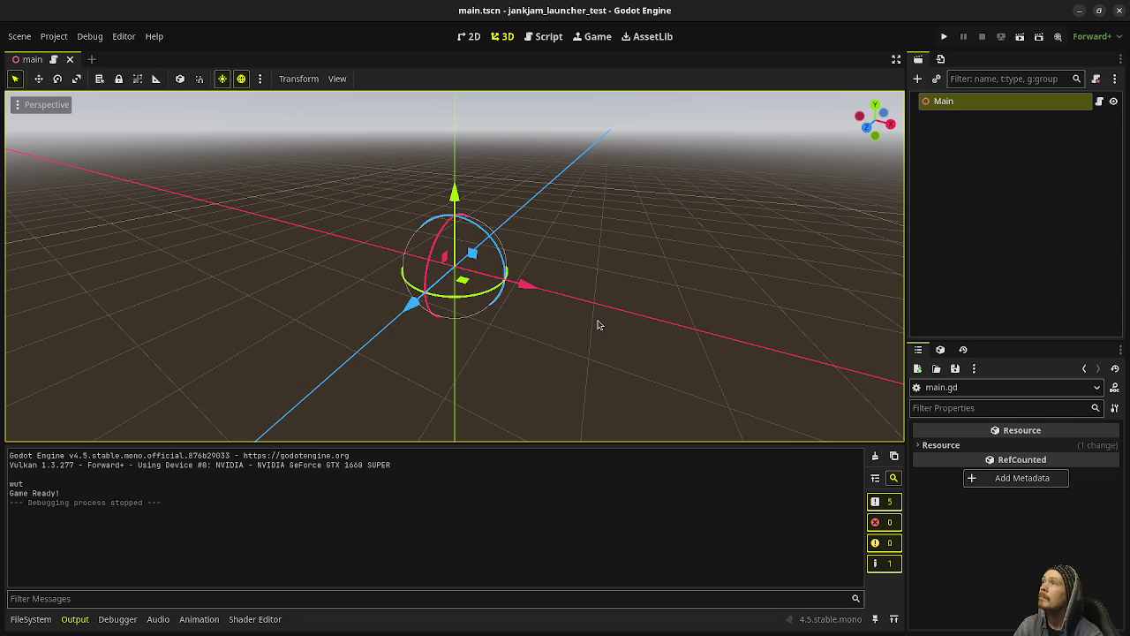
click(546, 36)
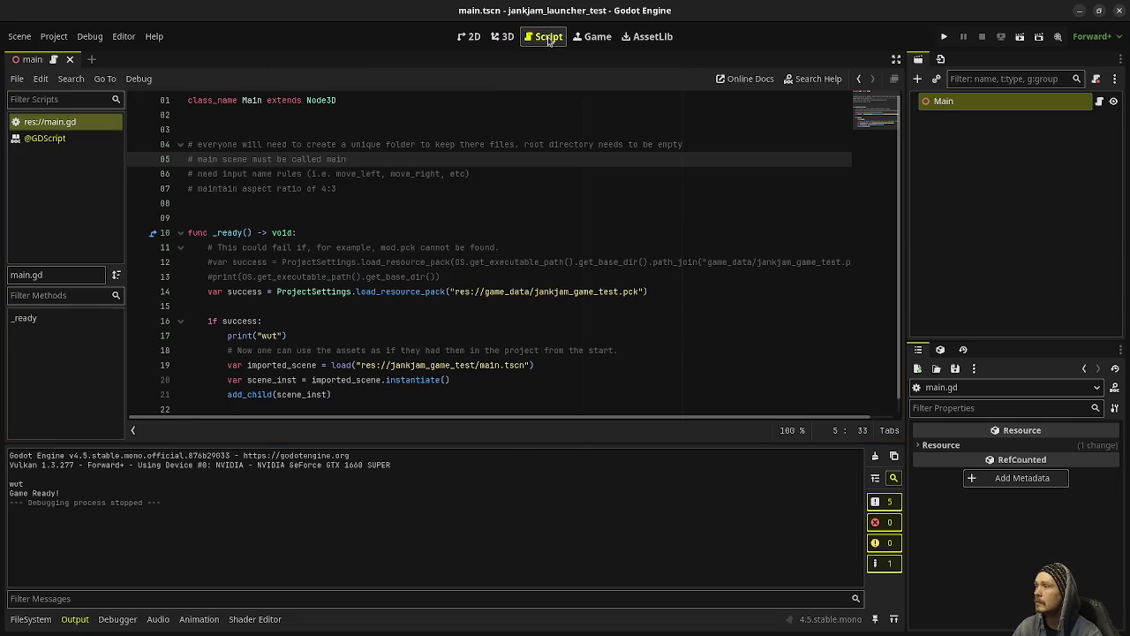
click(400, 198)
key(Return)
- Write the placeholder comment '# ??? audio player' on the new line below the aspect-ratio note
key(Up)
text(# )
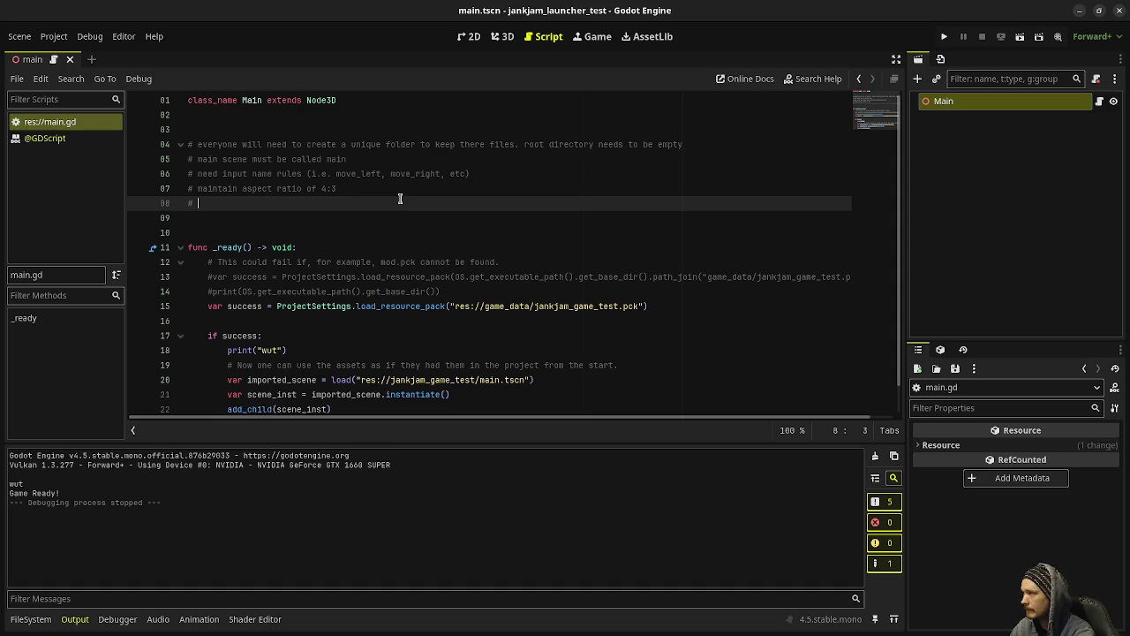
text(s?? )
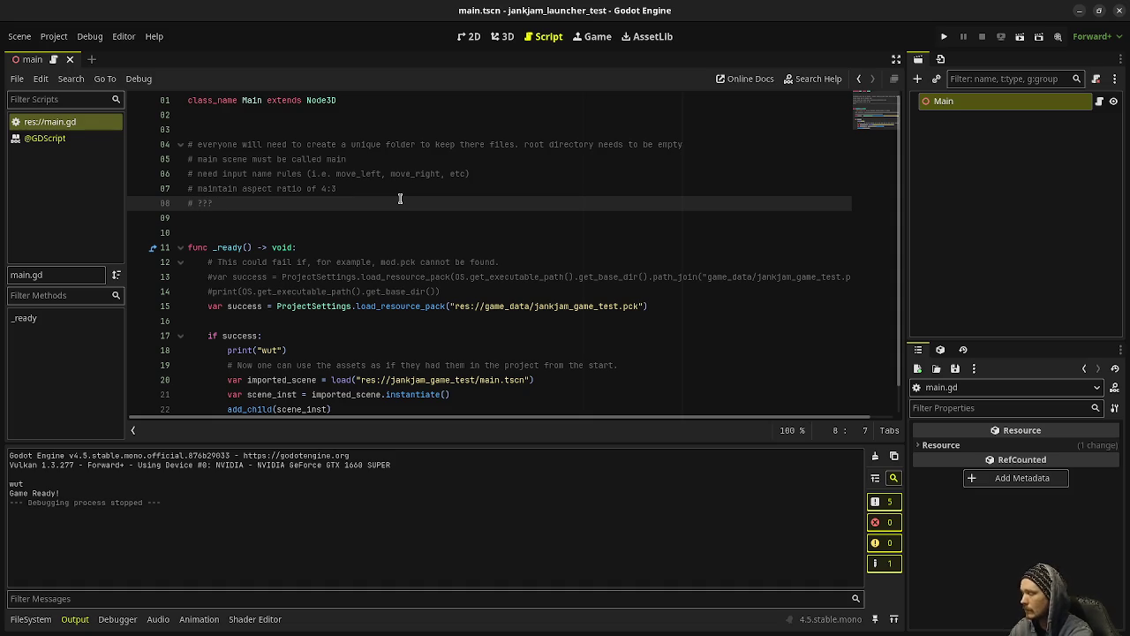
text(addio )
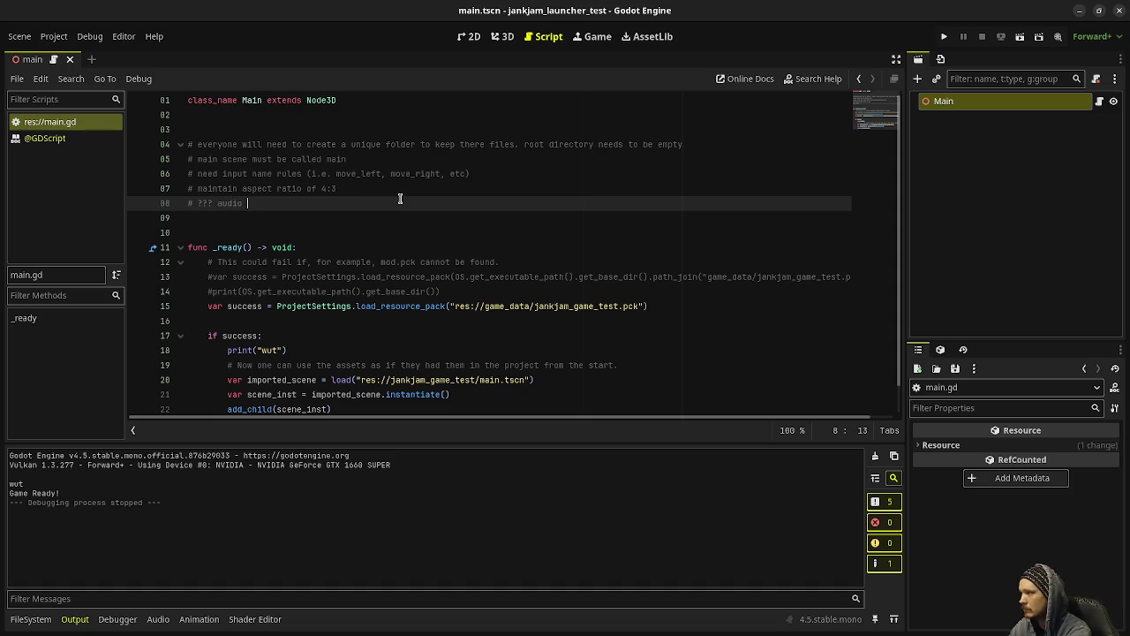
text(player)
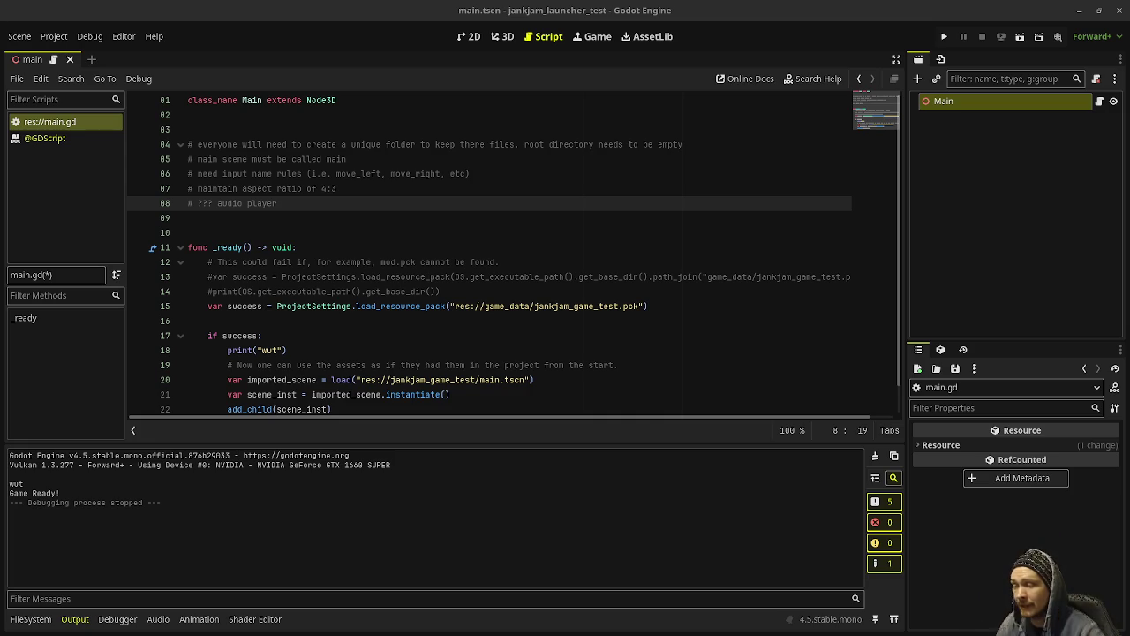
- Append '3d' to the audio player note, save main.gd, and select line 6's input names
click(309, 198)
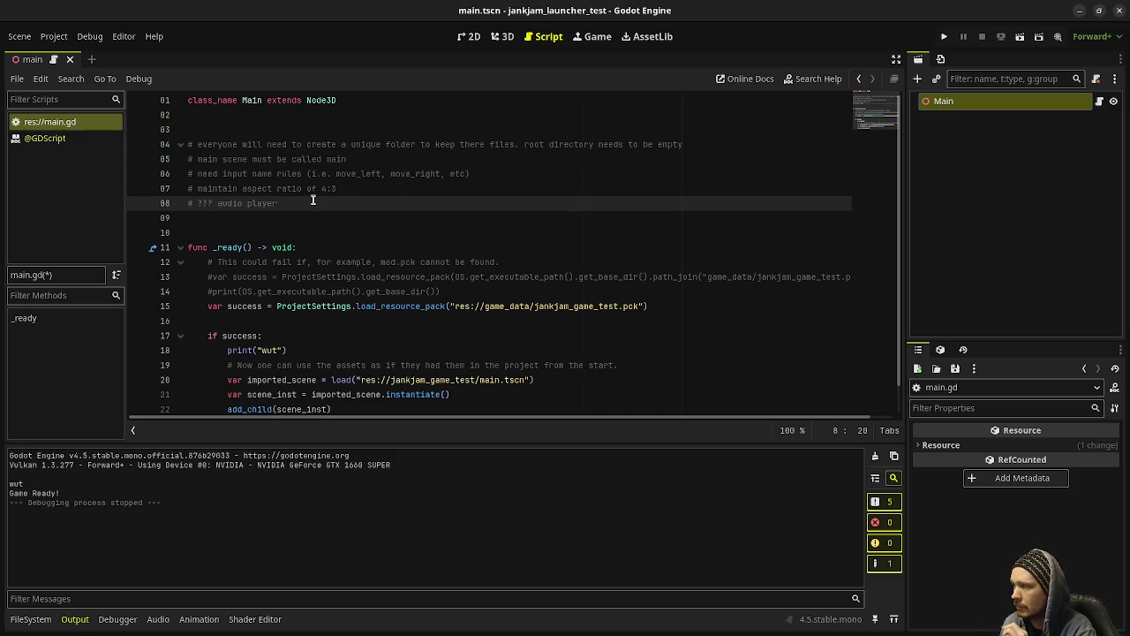
text(3d)
key(ctrl+s)
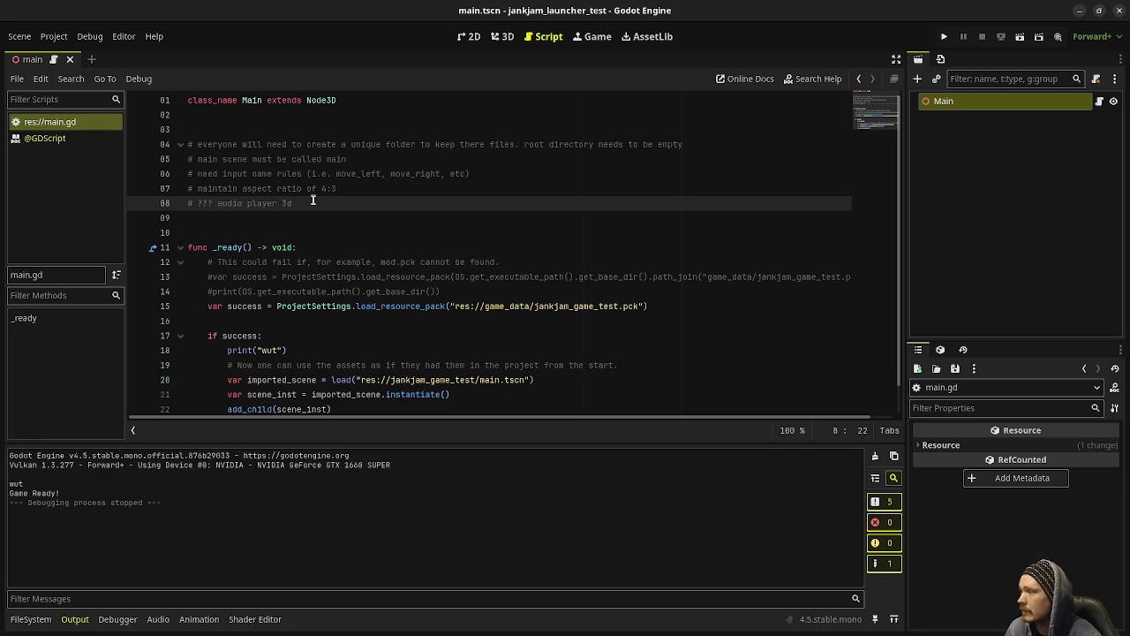
mouse_move(333, 174)
mouse_down()
mouse_move(468, 176)
mouse_move(472, 192)
mouse_move(474, 171)
mouse_up()
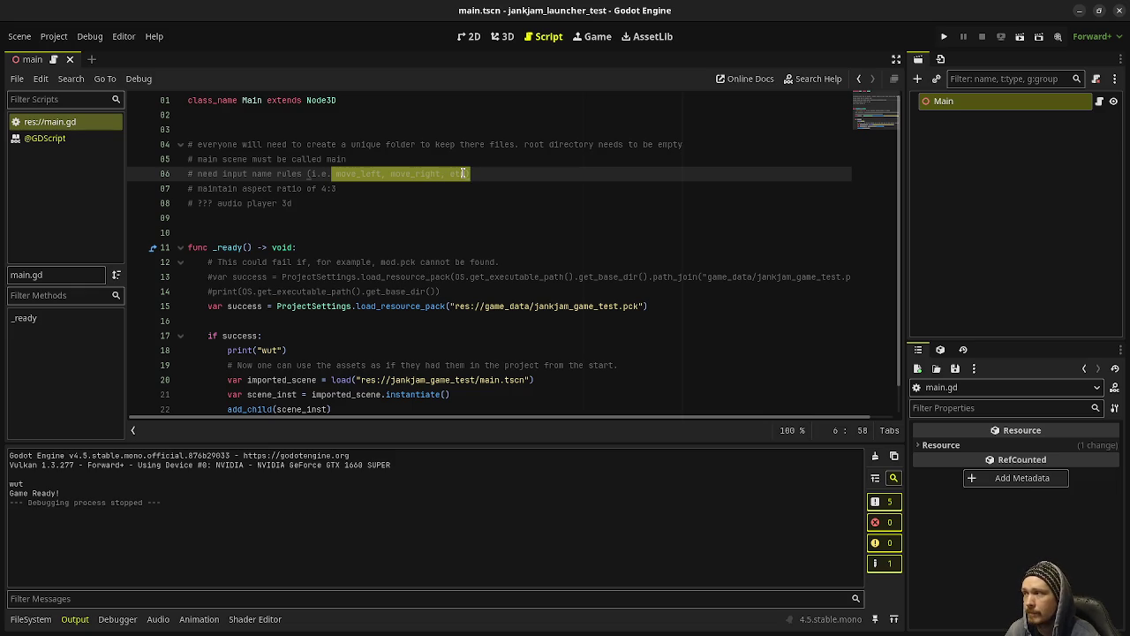
click(473, 171)
key(BackSpace)
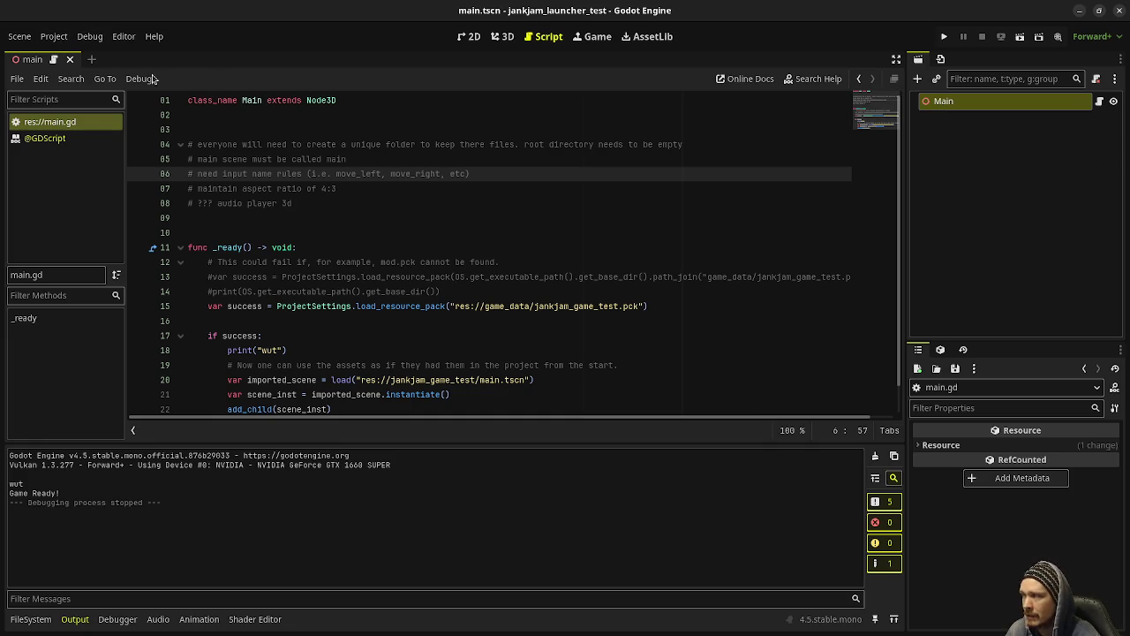
click(69, 40)
click(671, 177)
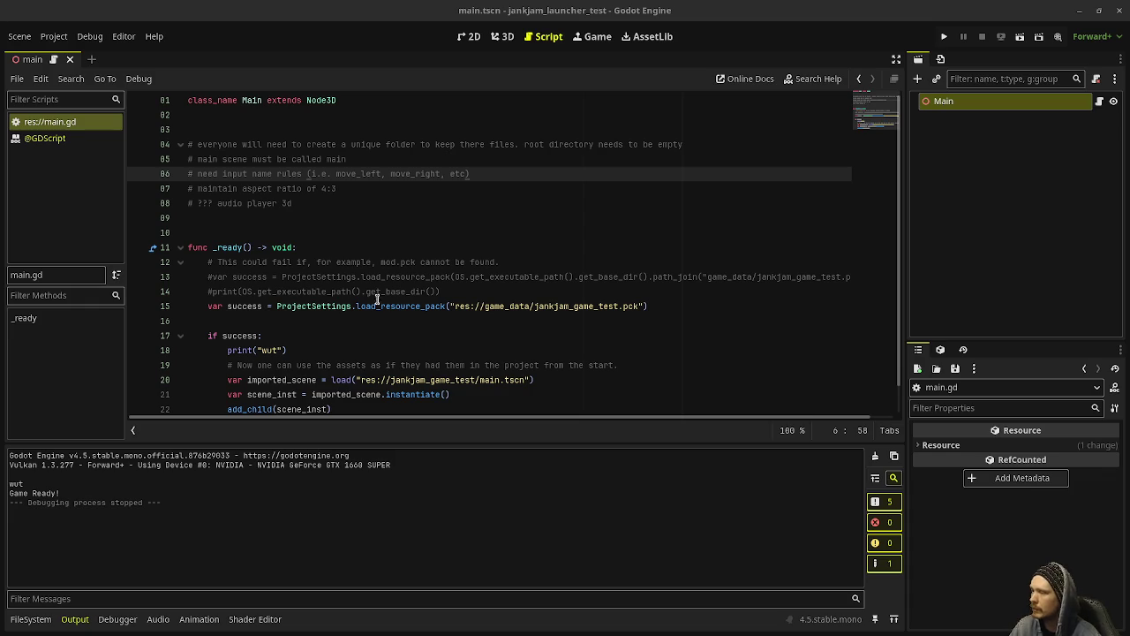
scroll(265, 301, down, 1)
drag(247, 276, 583, 276)
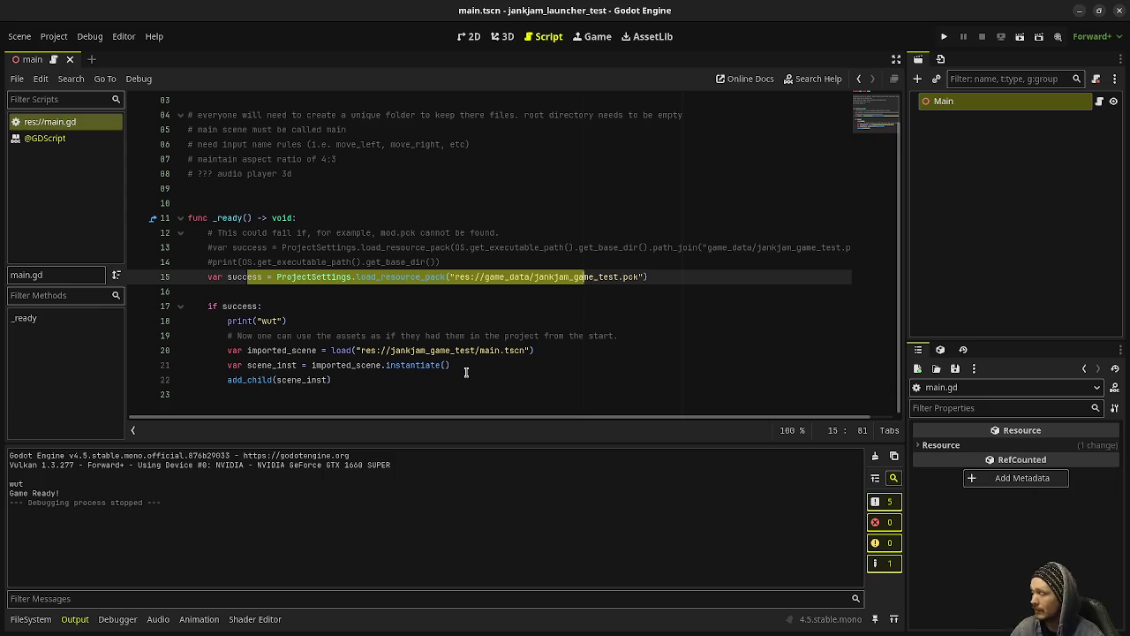
click(406, 380)
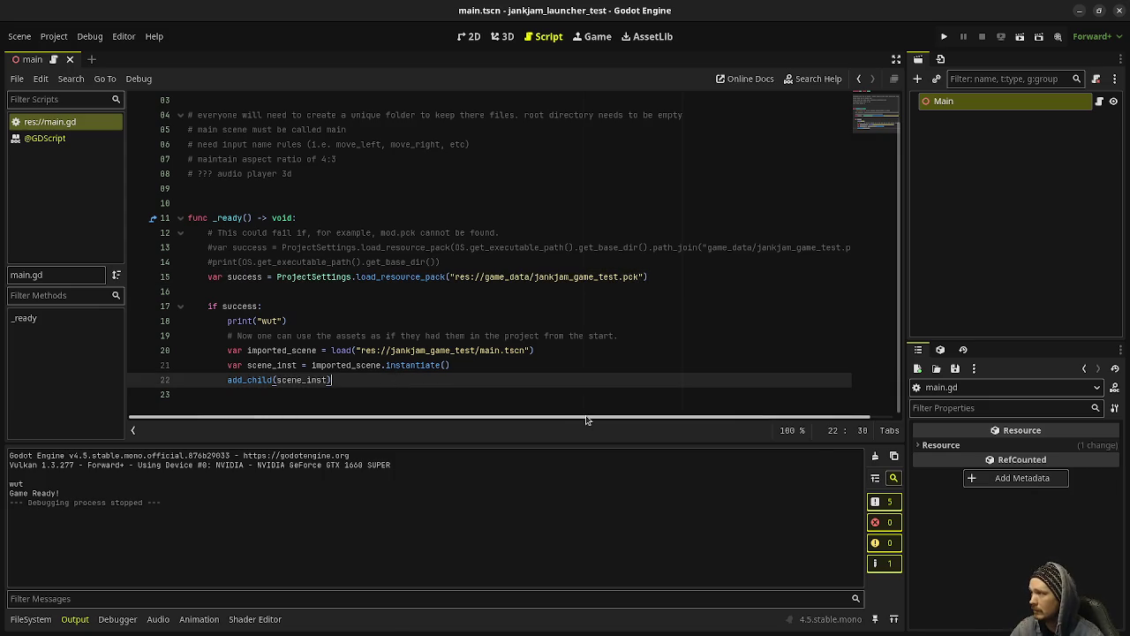
scroll(353, 406, up, 2)
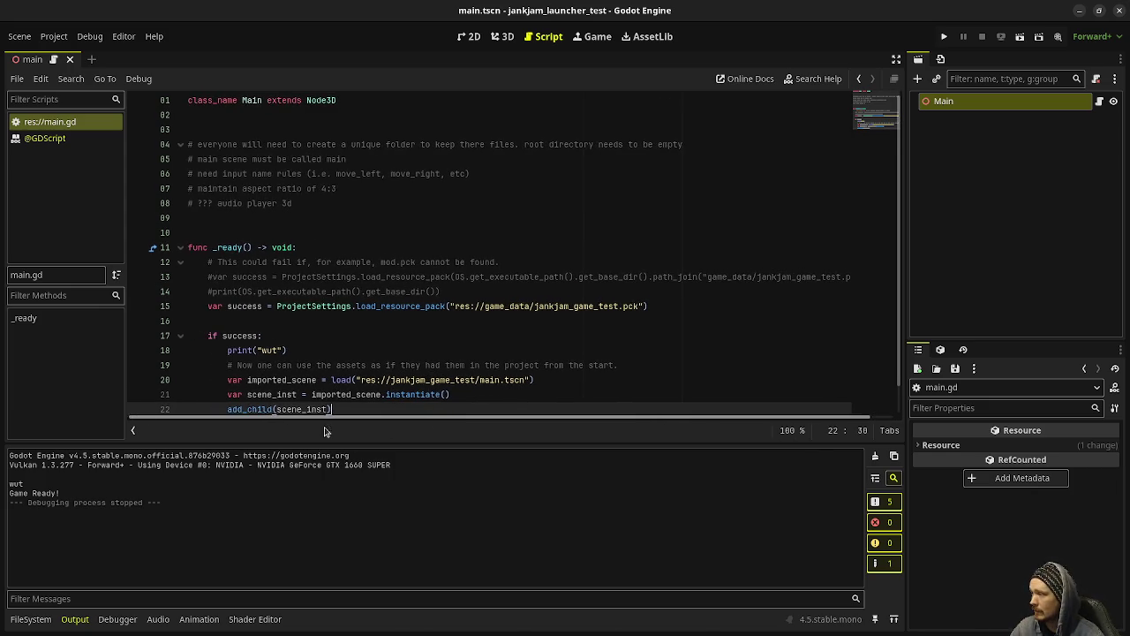
scroll(336, 389, down, 2)
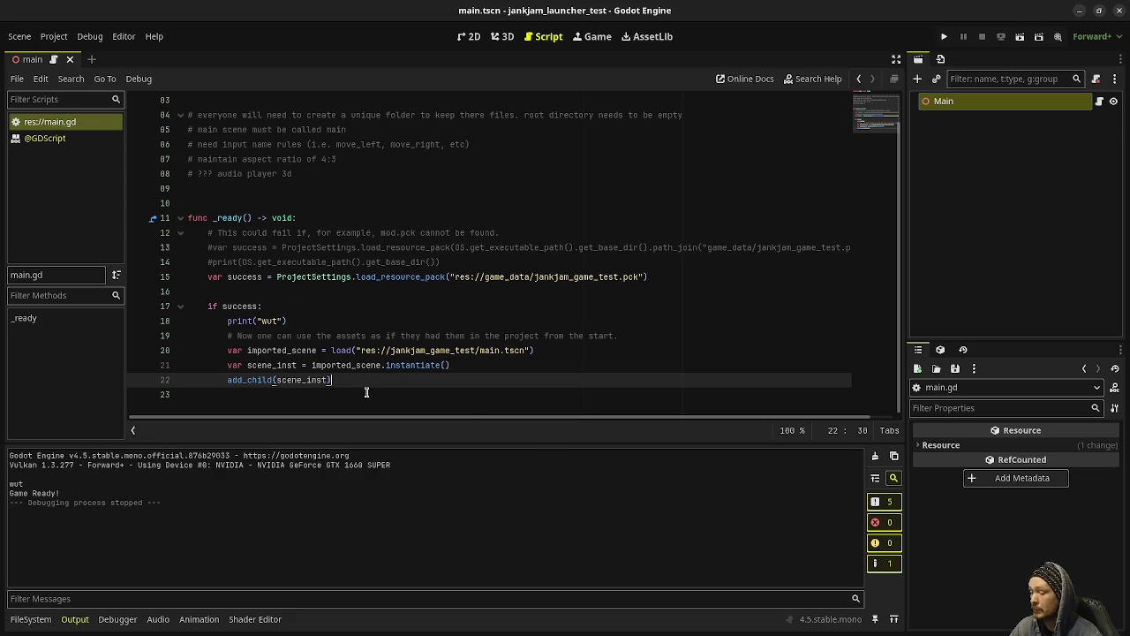
key(Return)
key(Return)
key(Return)
- Add blank lines below add_child(scene_inst) and an empty line below the header comments
key(BackSpace)
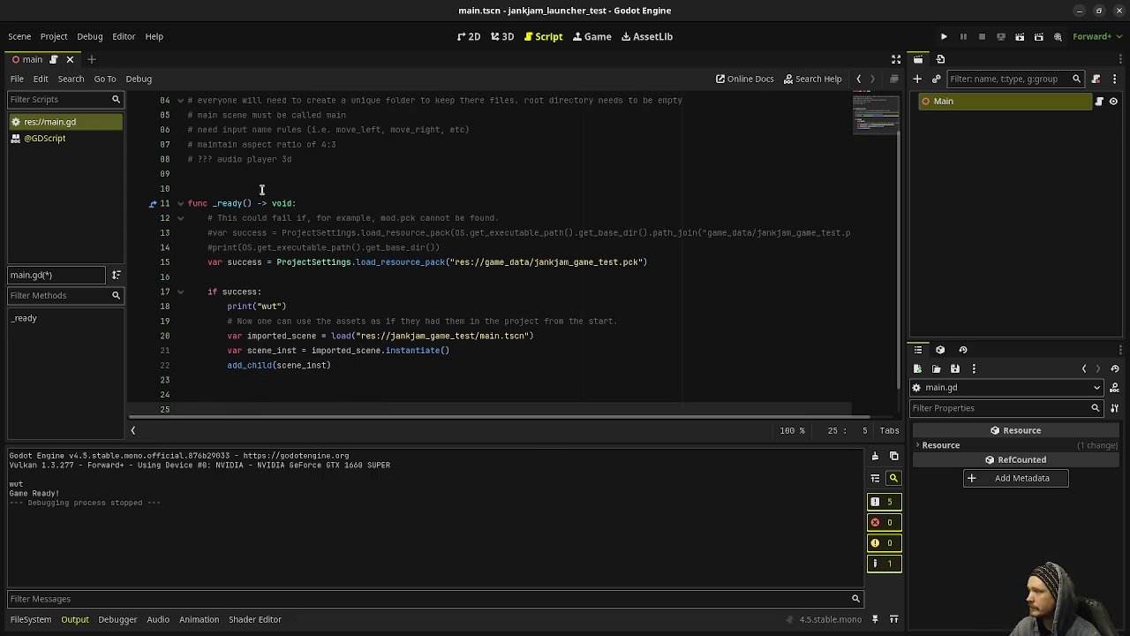
click(325, 175)
scroll(310, 318, up, 1)
scroll(335, 326, down, 1)
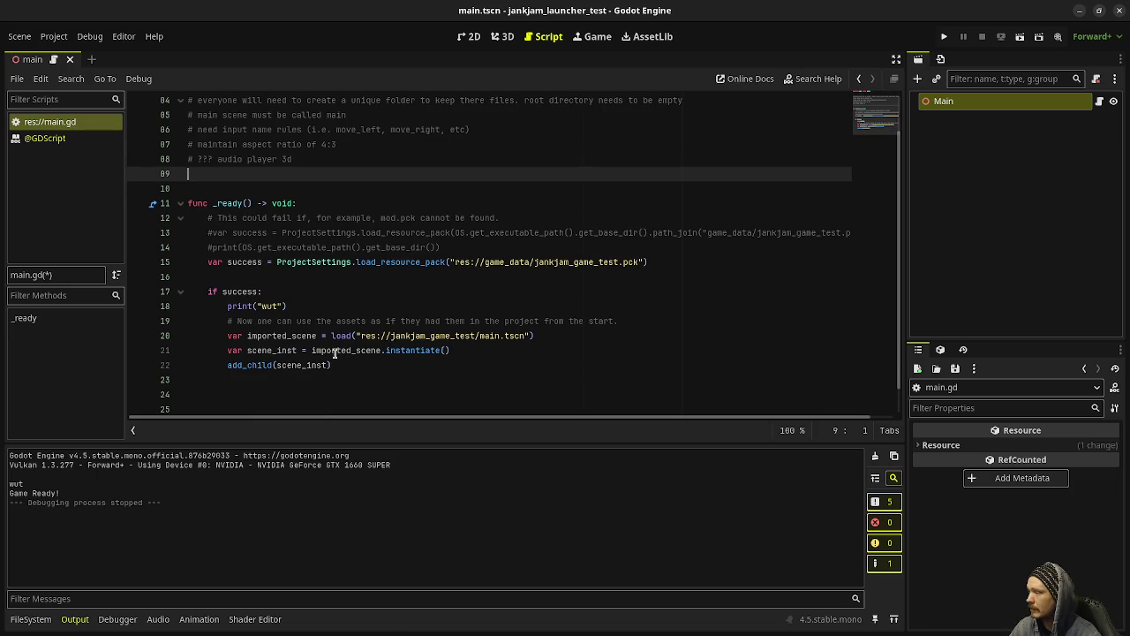
click(309, 350)
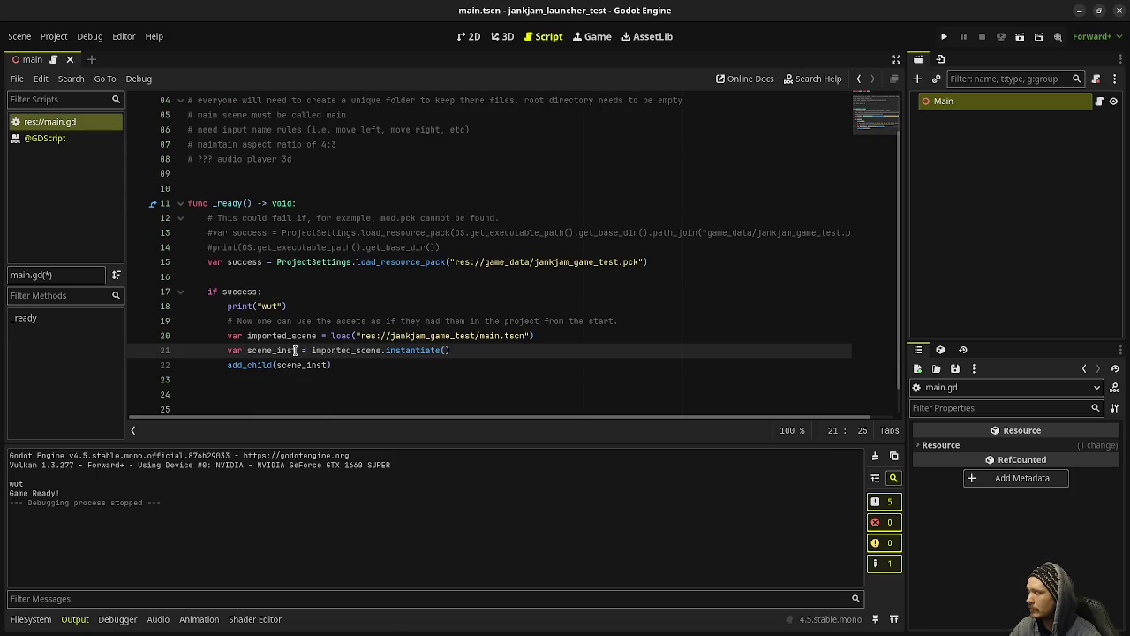
mouse_move(310, 351)
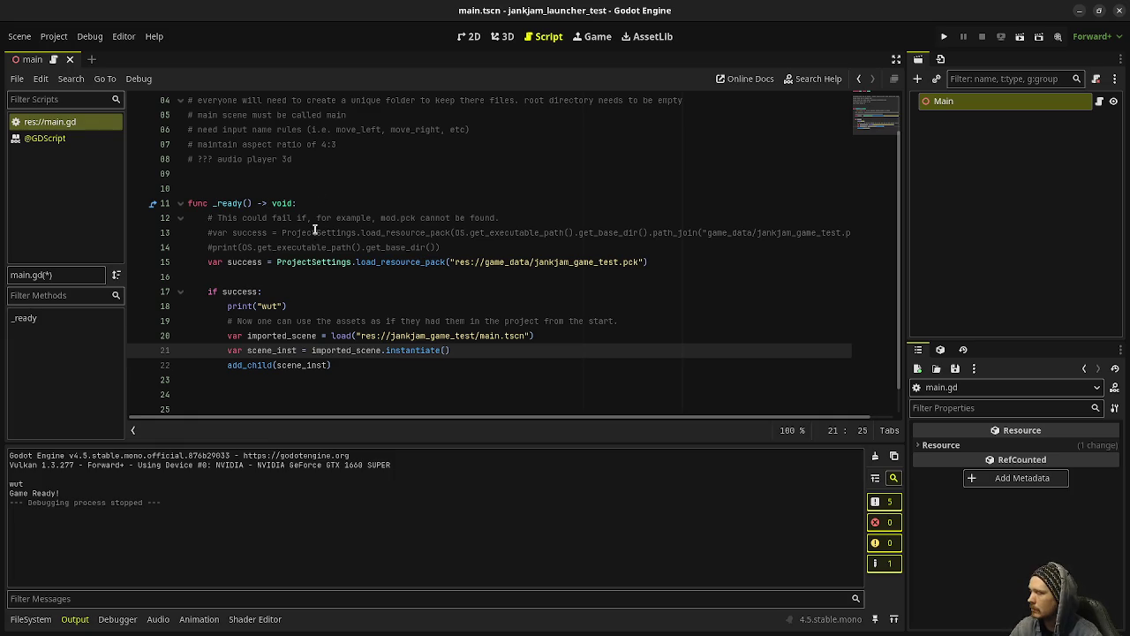
click(295, 176)
key(Return)
key(Return)
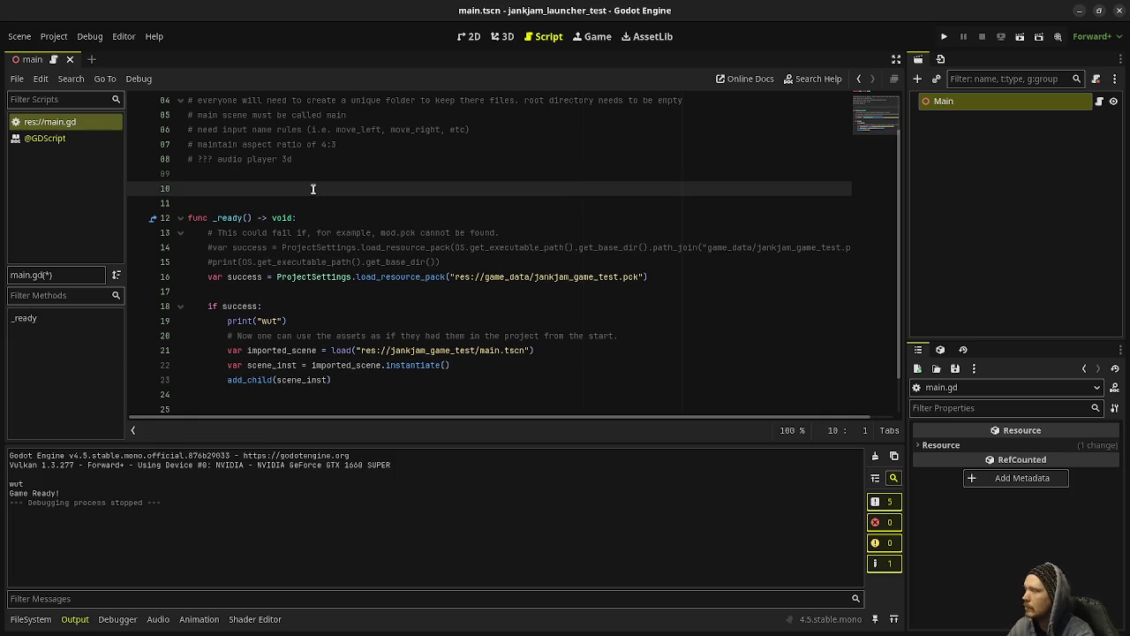
- Declare 'var current_game = null' above func _ready
key(Up)
text(var curre)
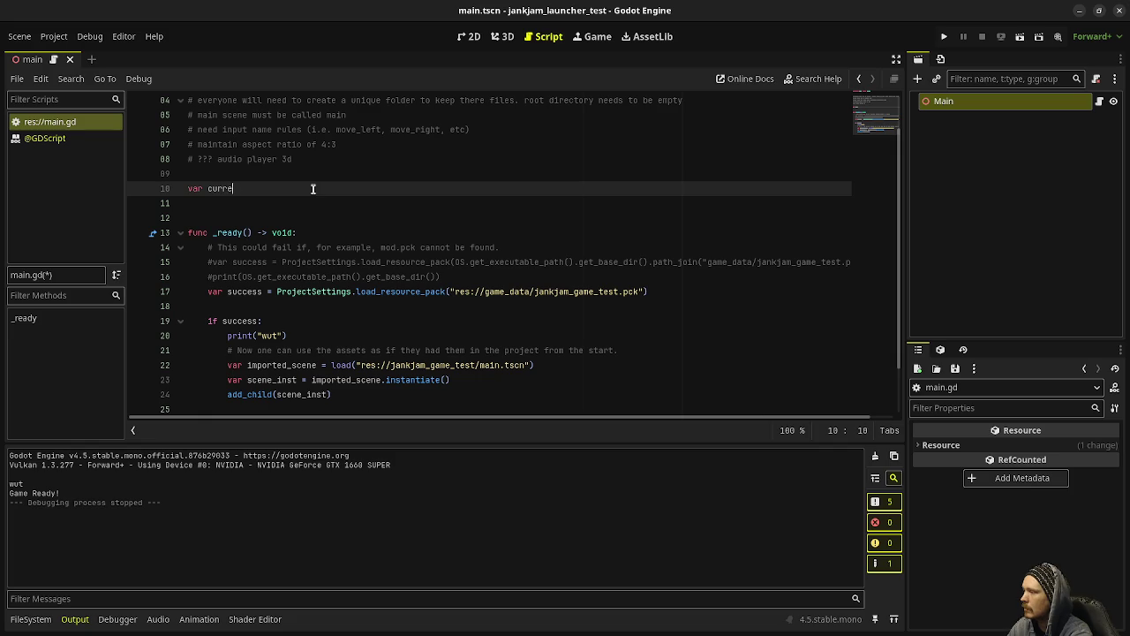
text(nt_game = null)
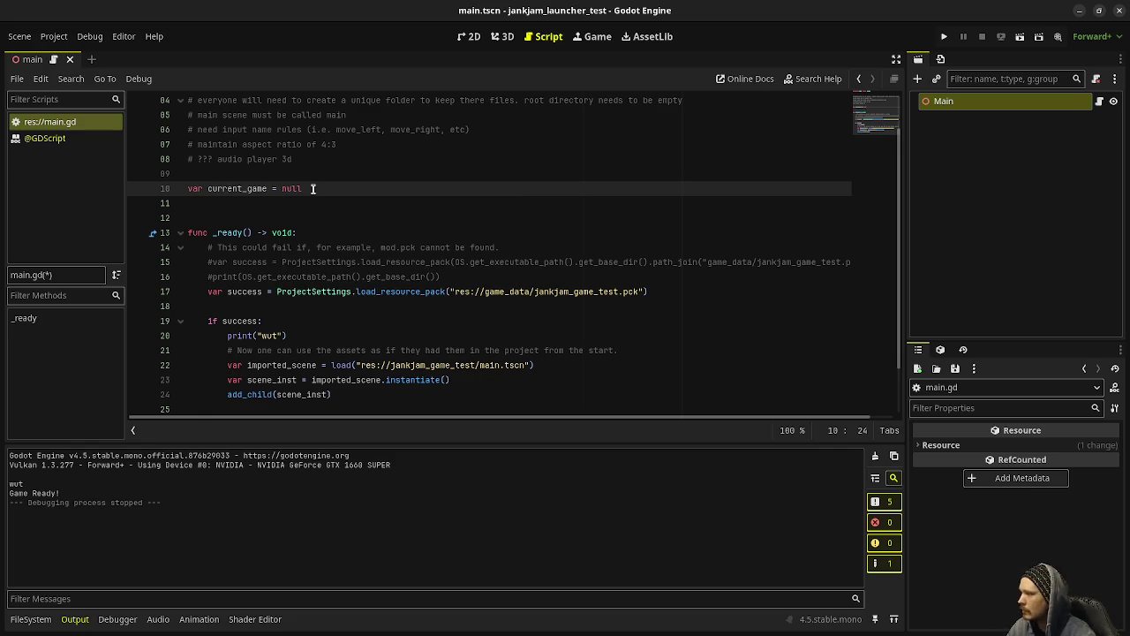
click(235, 188)
double_click(234, 188)
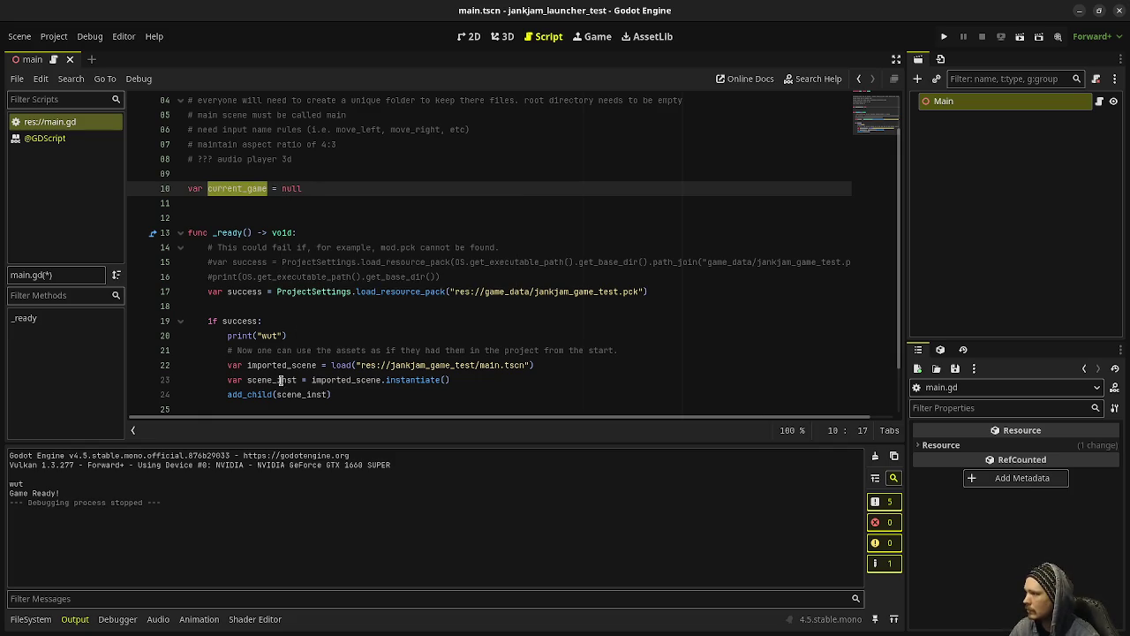
- Assign 'current_game = scene_inst' right after add_child(scene_inst) in _ready
click(346, 394)
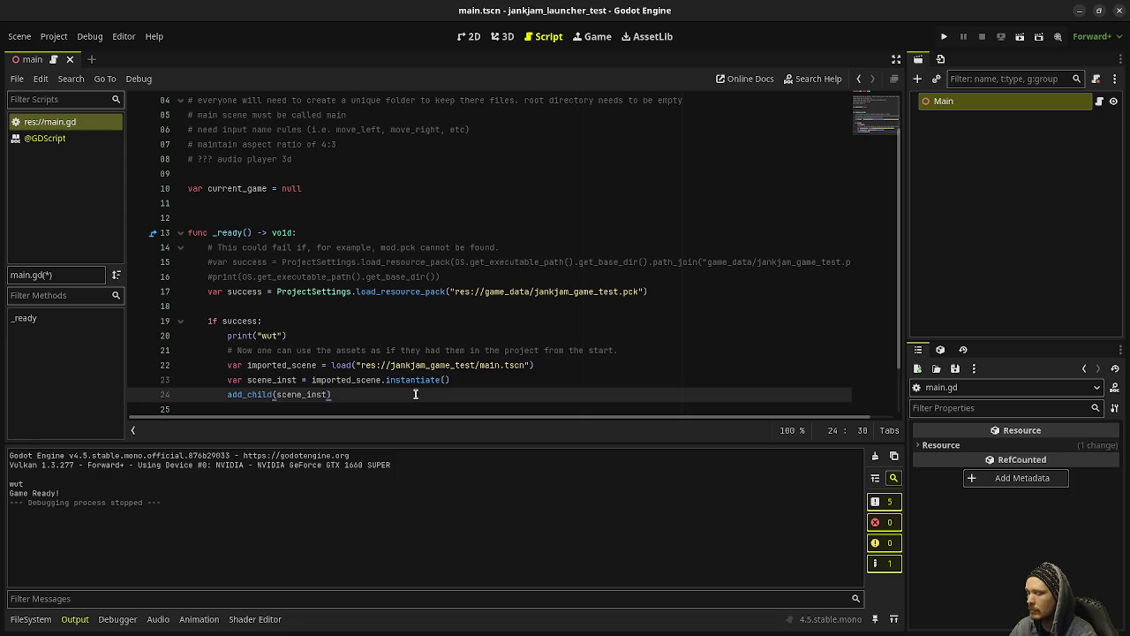
key(Return)
text(current_game = scene_inst)
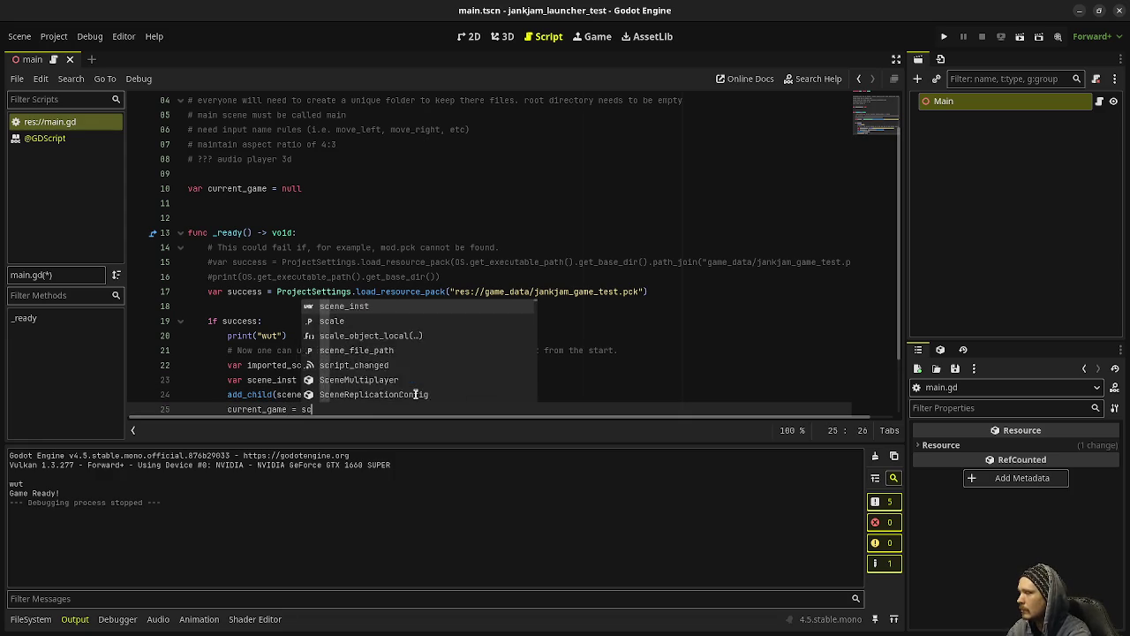
click(425, 291)
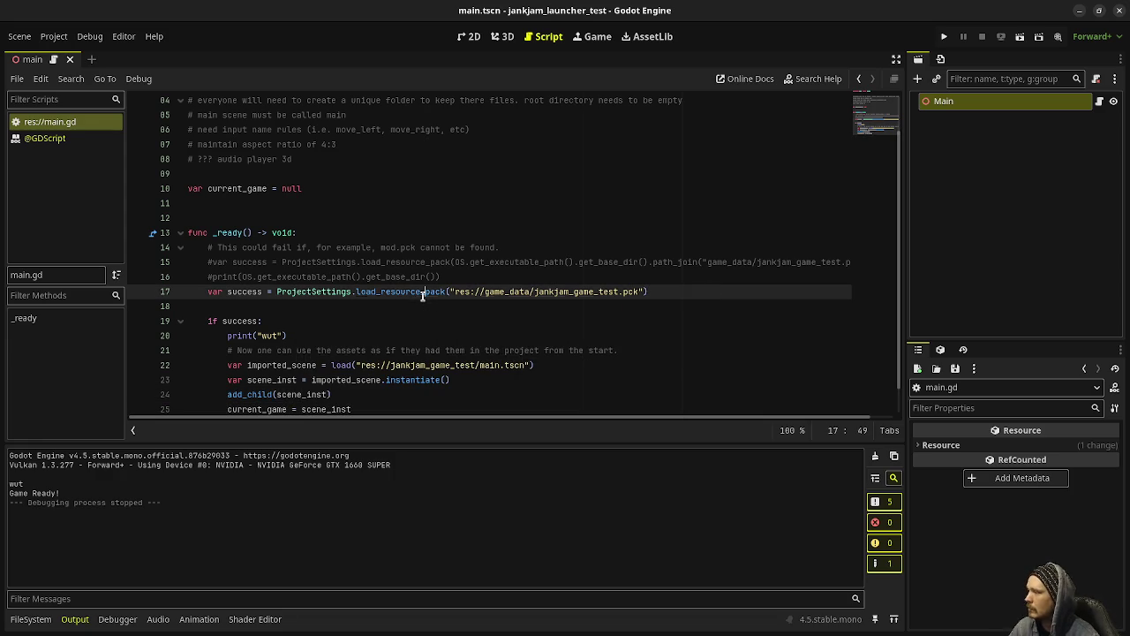
scroll(347, 331, down, 1)
click(319, 394)
key(Return)
key(Return)
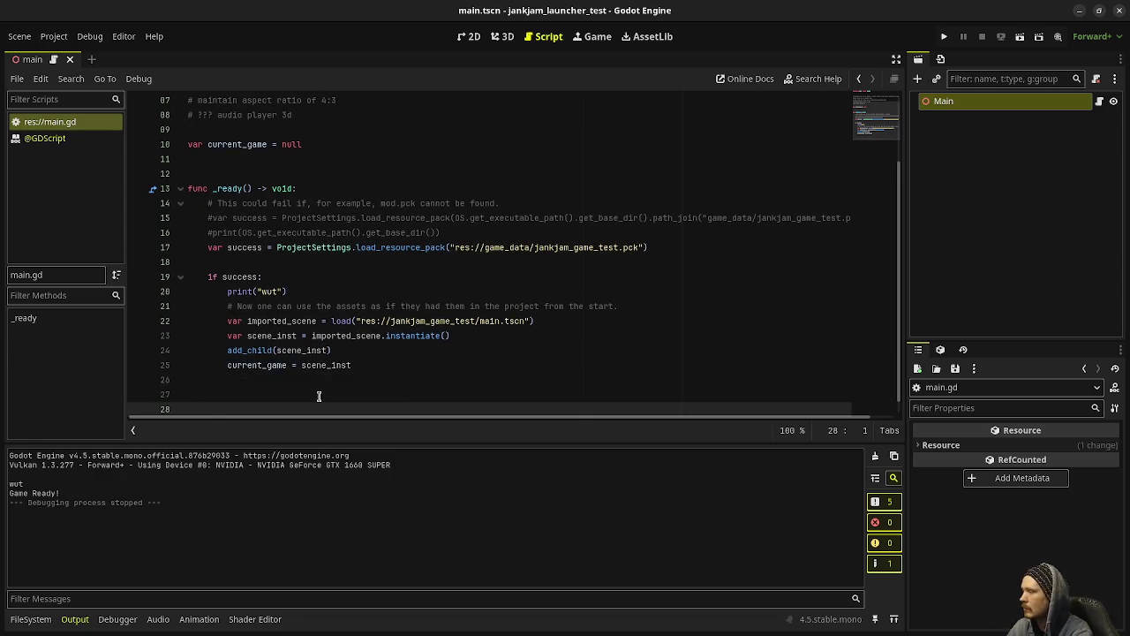
- Create func _process(delta) with an if Input.is_action_just_pressed("move_left") check
text(func _pro)
key(Return)
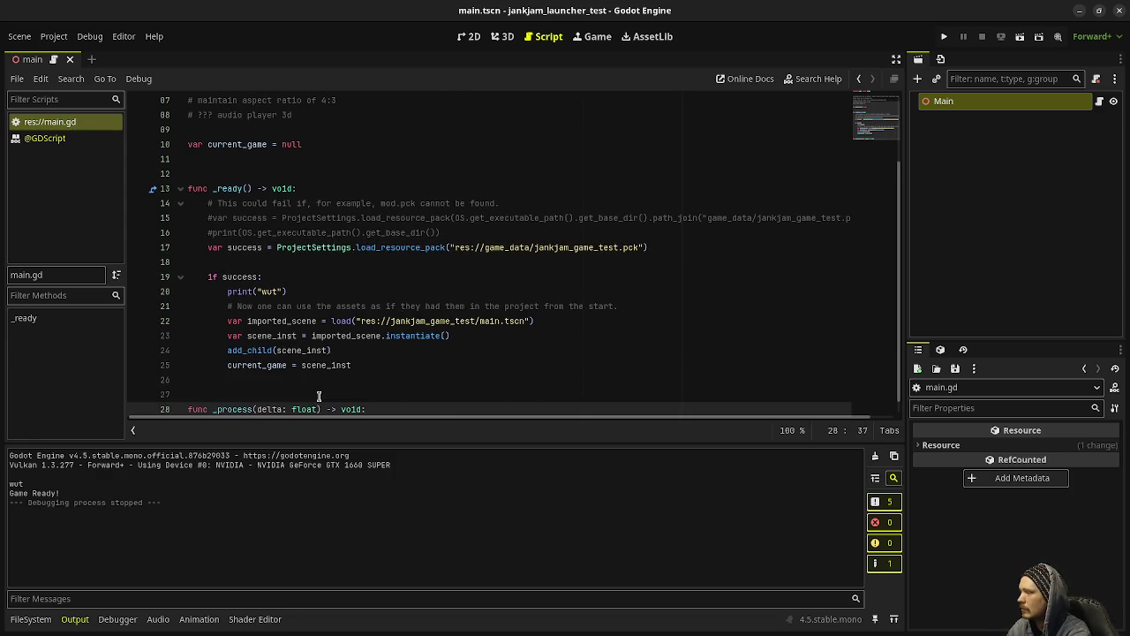
key(Return)
text(if Input.is_ac)
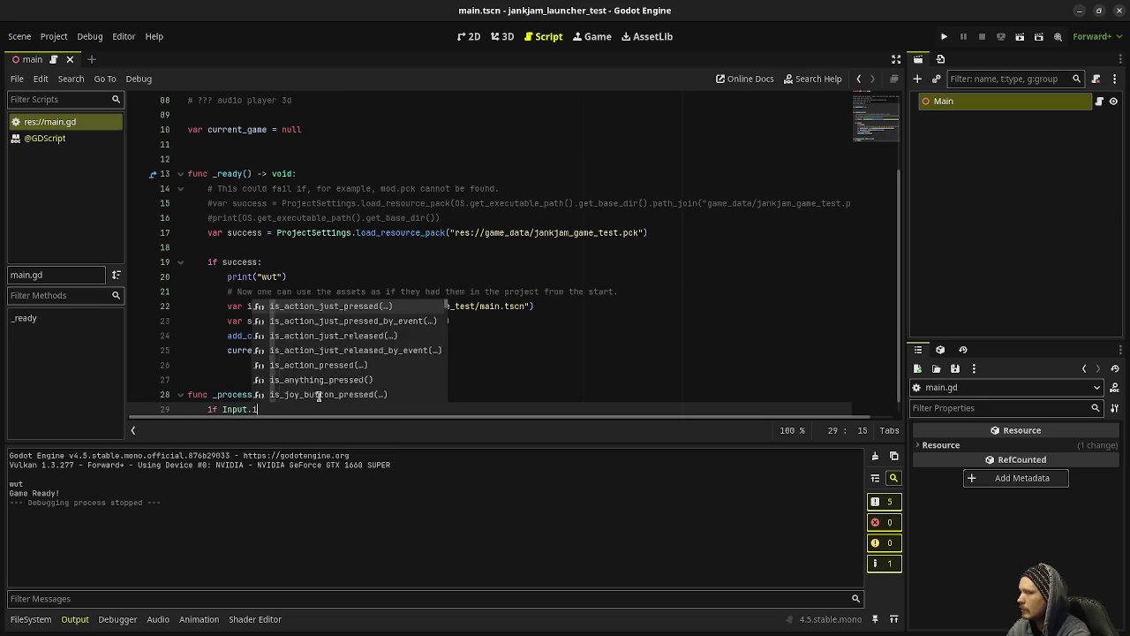
key(Return)
text("move_left)
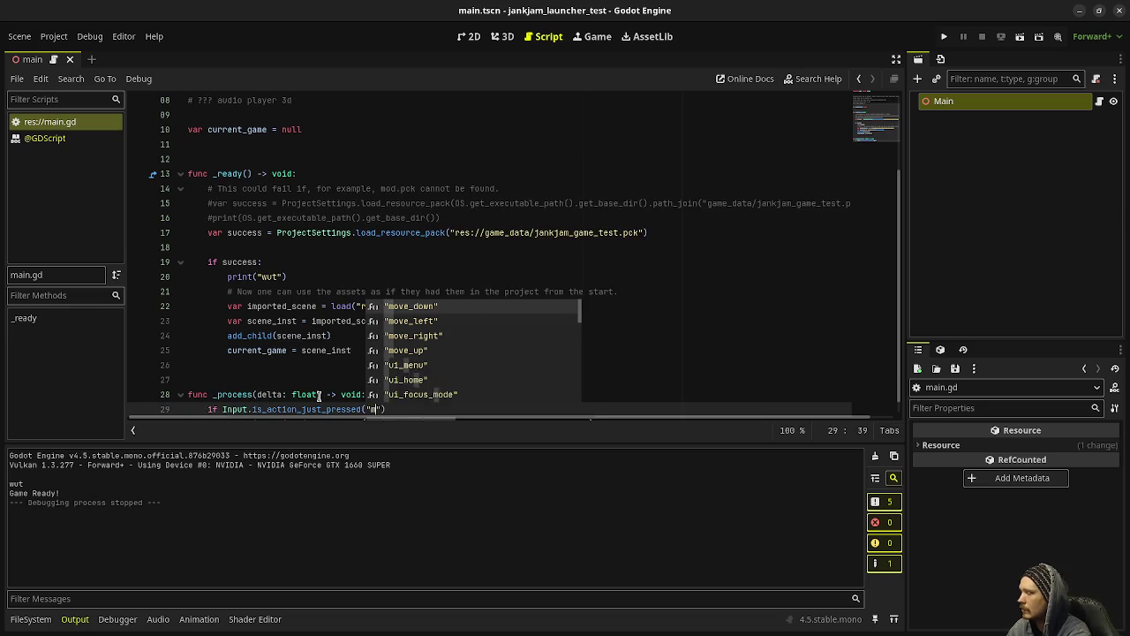
key(End)
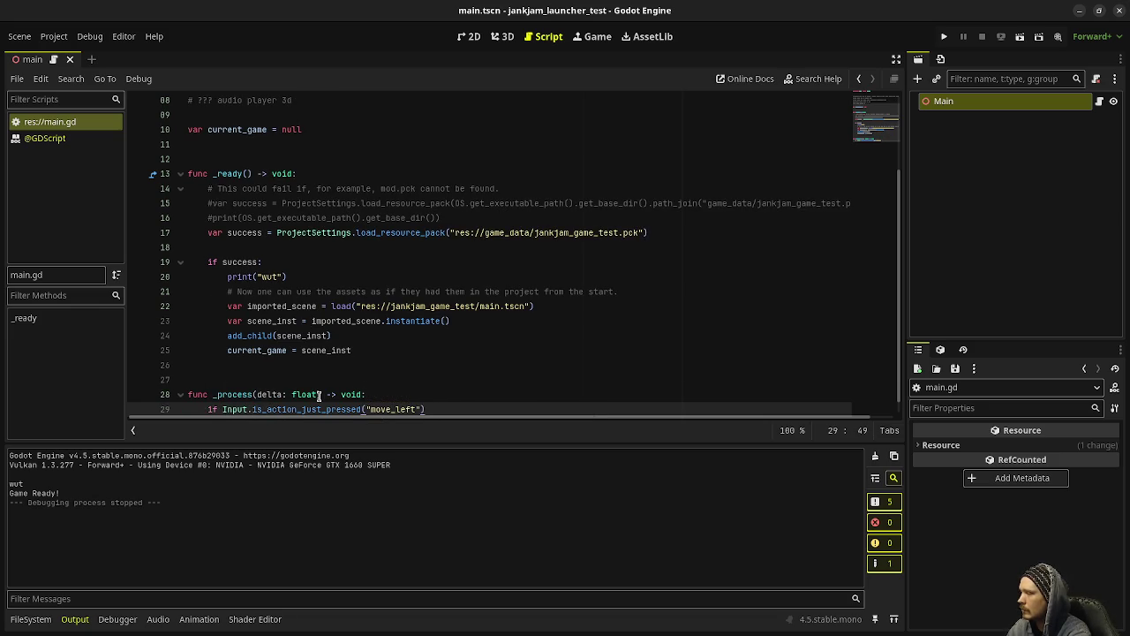
text(:)
- Call current_game.move_left() inside the move_left check
key(Return)
text(curre)
key(Return)
text(.m)
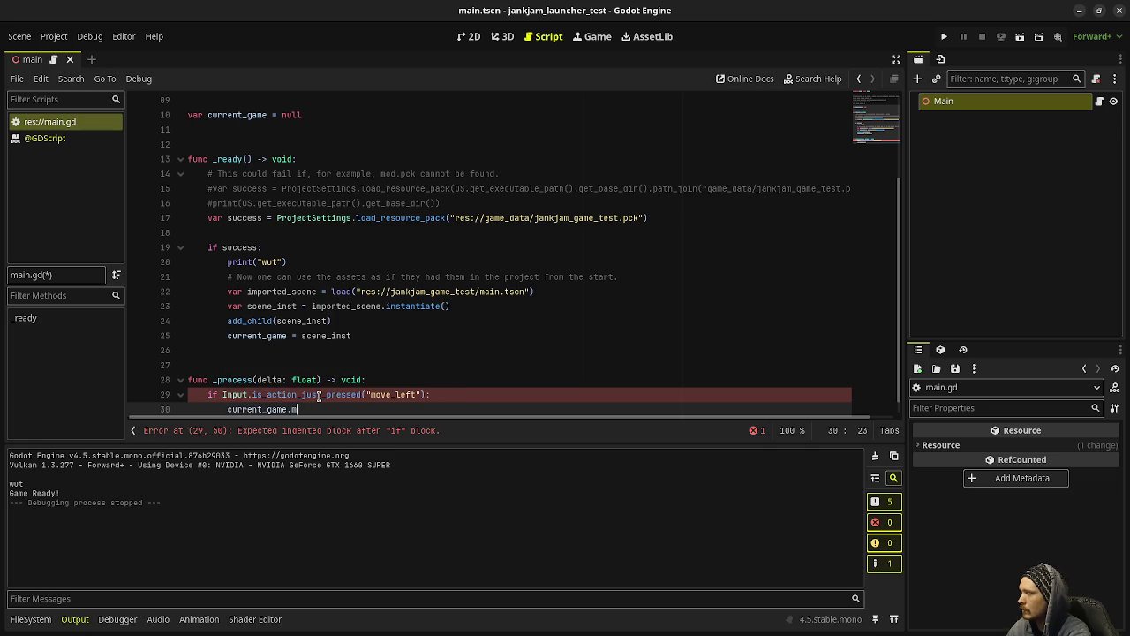
text(ove_left())
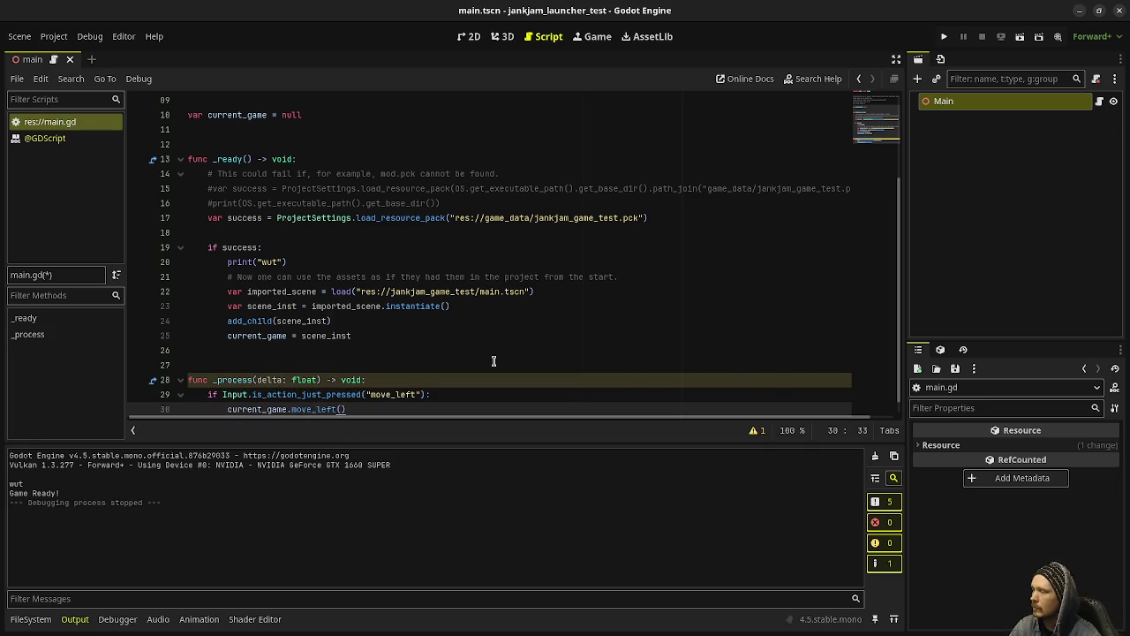
scroll(494, 361, down, 1)
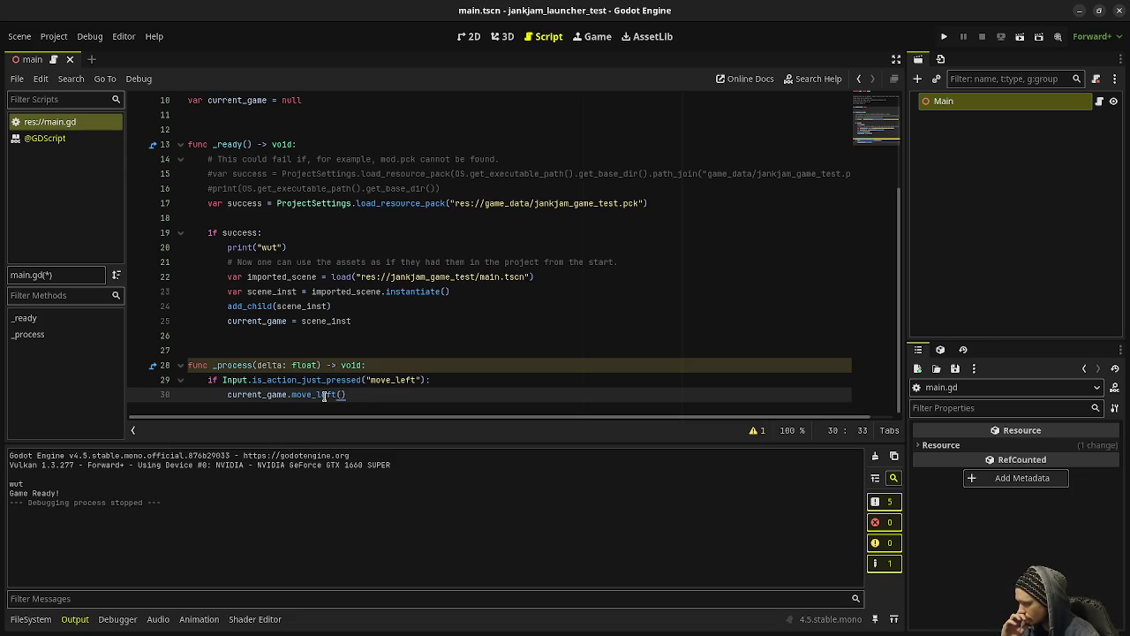
drag(372, 395, 205, 380)
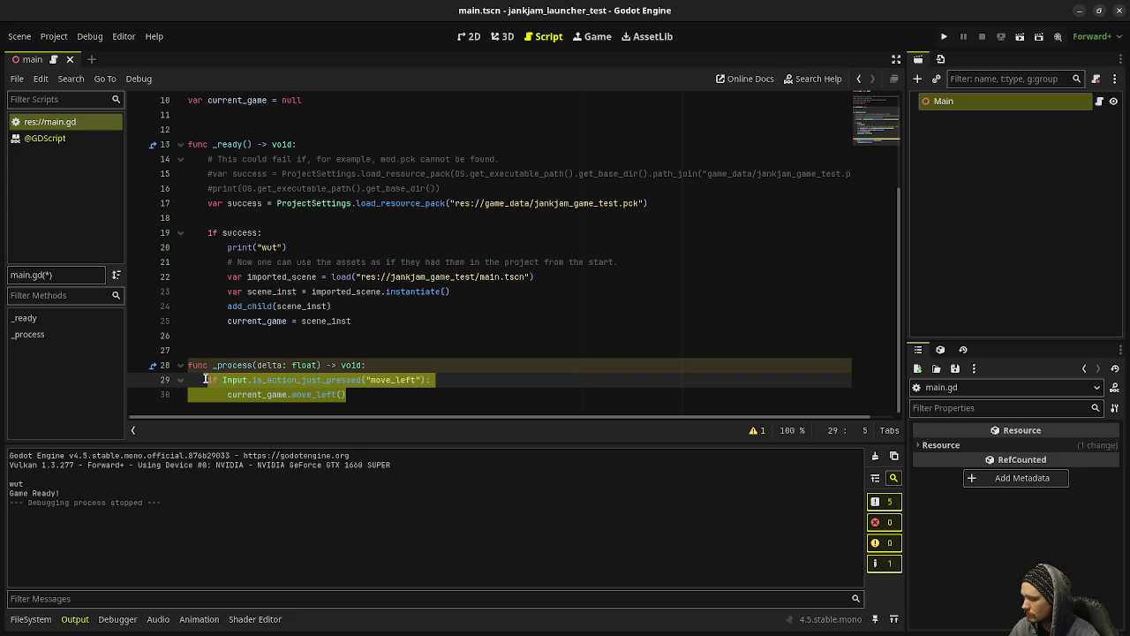
- Paste the move_left check below as an elif and change its action to "move_right"
click(358, 398)
key(Return)
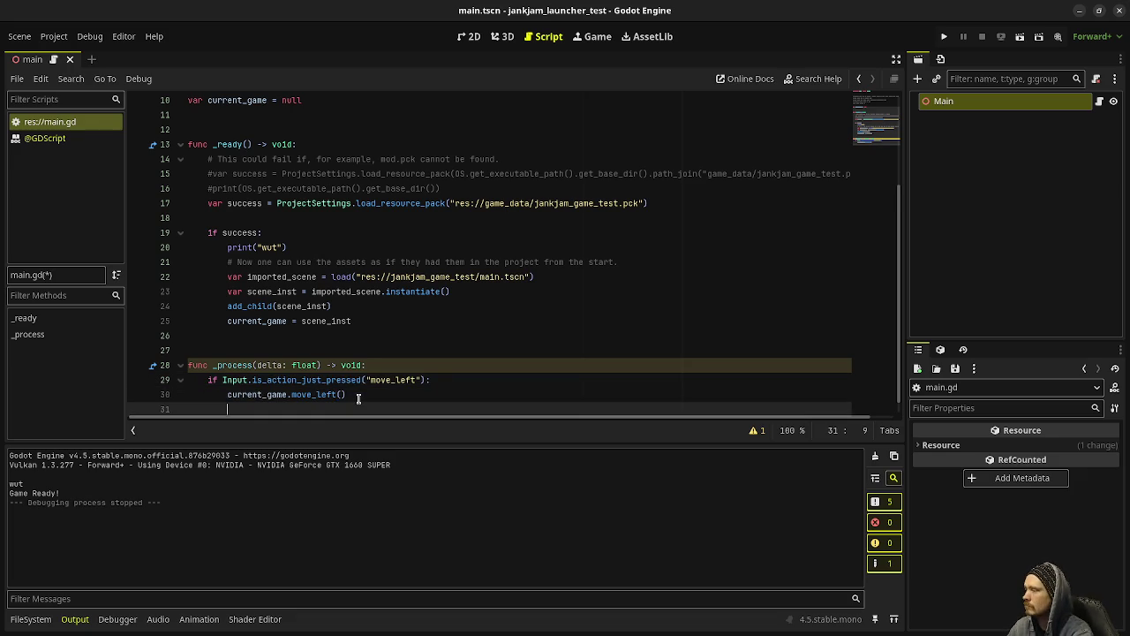
text(el)
key(ctrl+v)
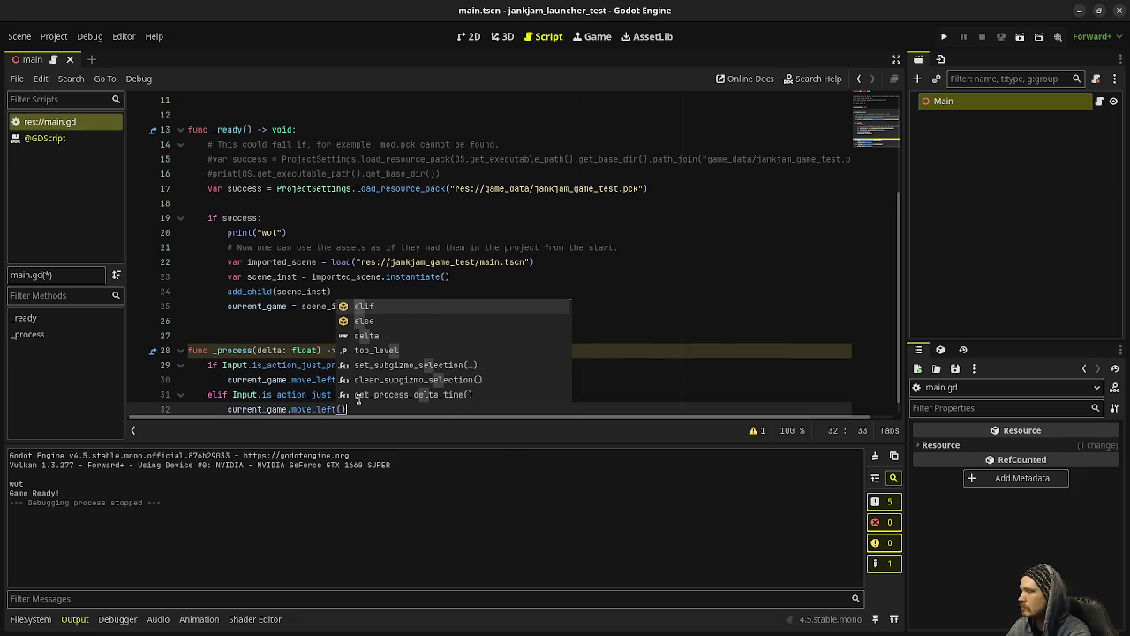
key(Escape)
click(408, 394)
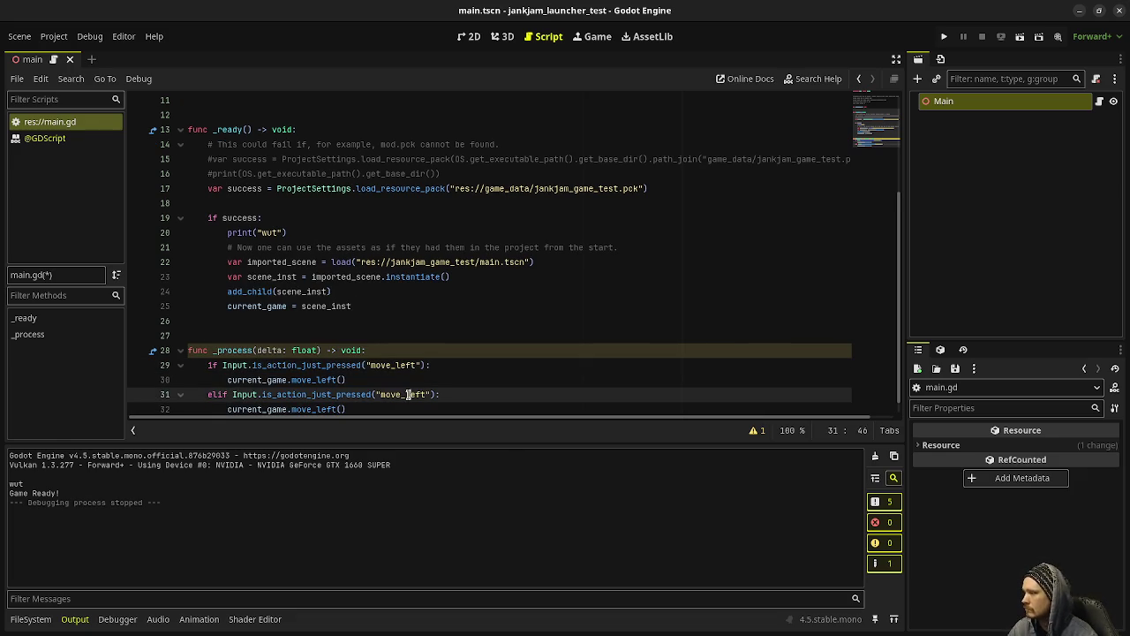
key(BackSpace)
key(Delete)
key(Delete)
key(Delete)
text(right)
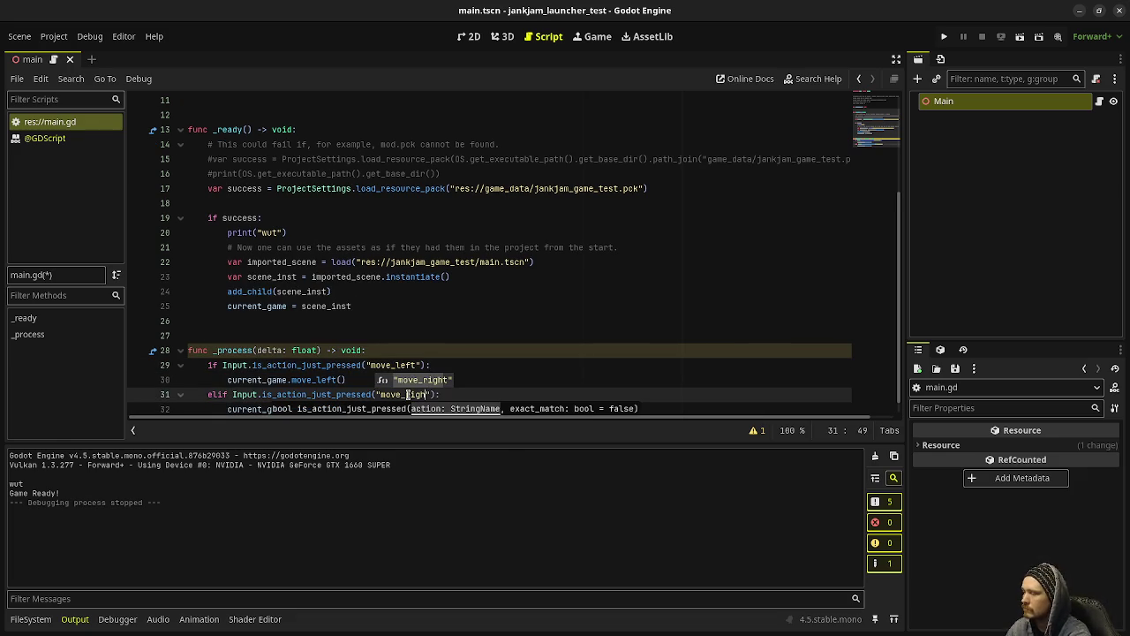
key(Escape)
- Change the elif branch's call to current_game.right()
click(325, 409)
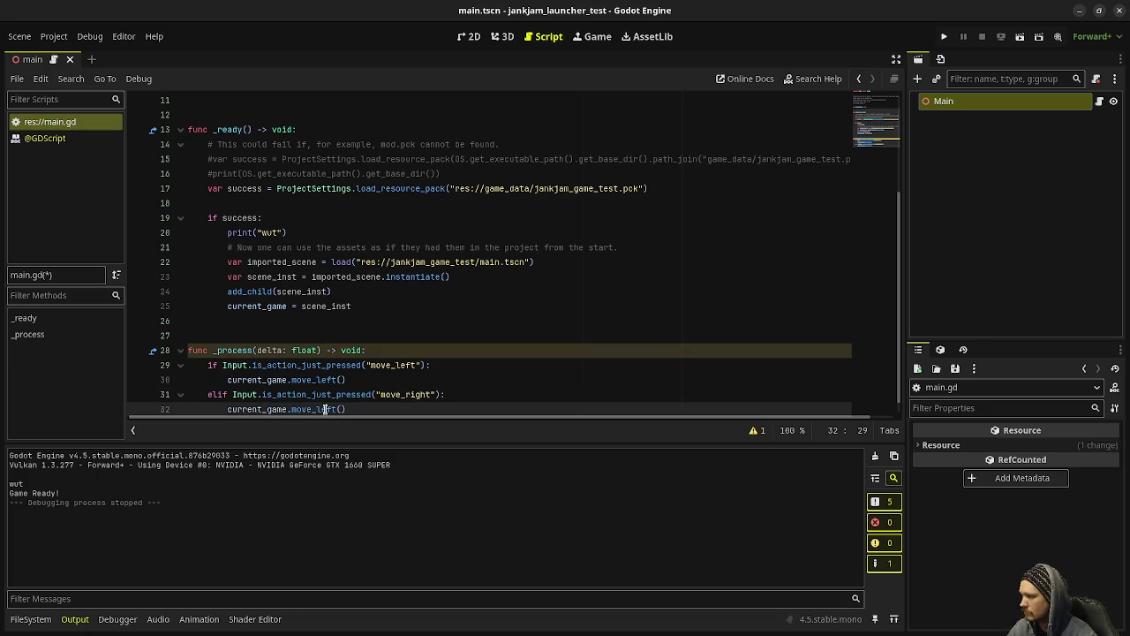
key(BackSpace)
key(BackSpace)
key(Delete)
key(Delete)
text(irhgt)
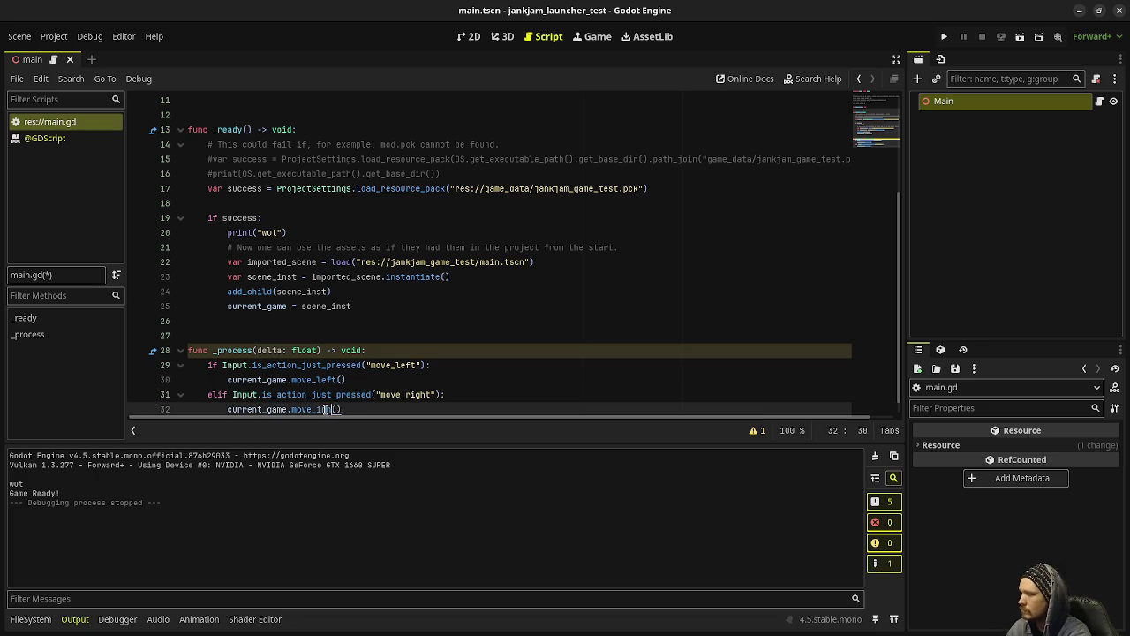
double_click(328, 409)
text(right)
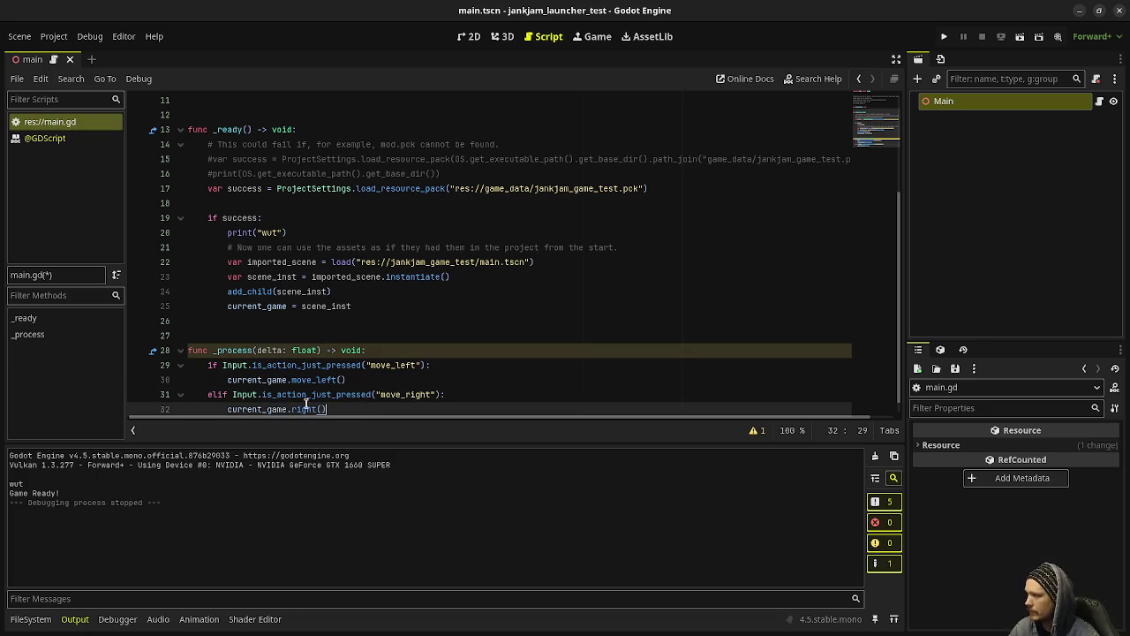
drag(327, 409, 205, 363)
key(ctrl+c)
scroll(404, 391, down, 1)
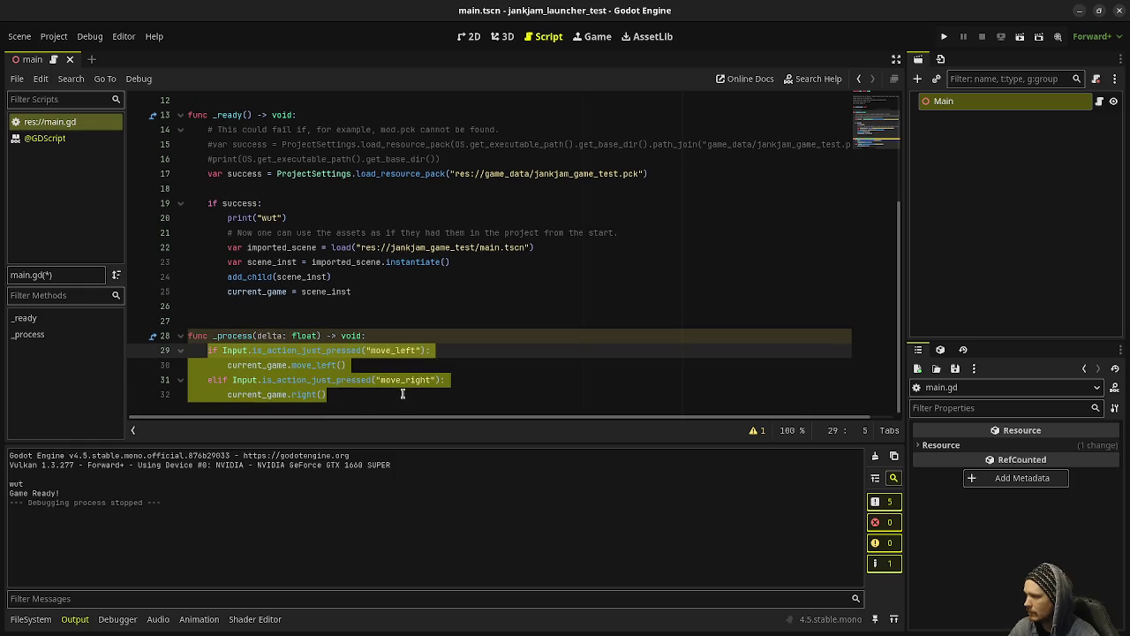
- Paste a copy of the left/right check block and change its actions to move_up and move_down
click(331, 396)
key(Return)
key(Return)
key(ctrl+v)
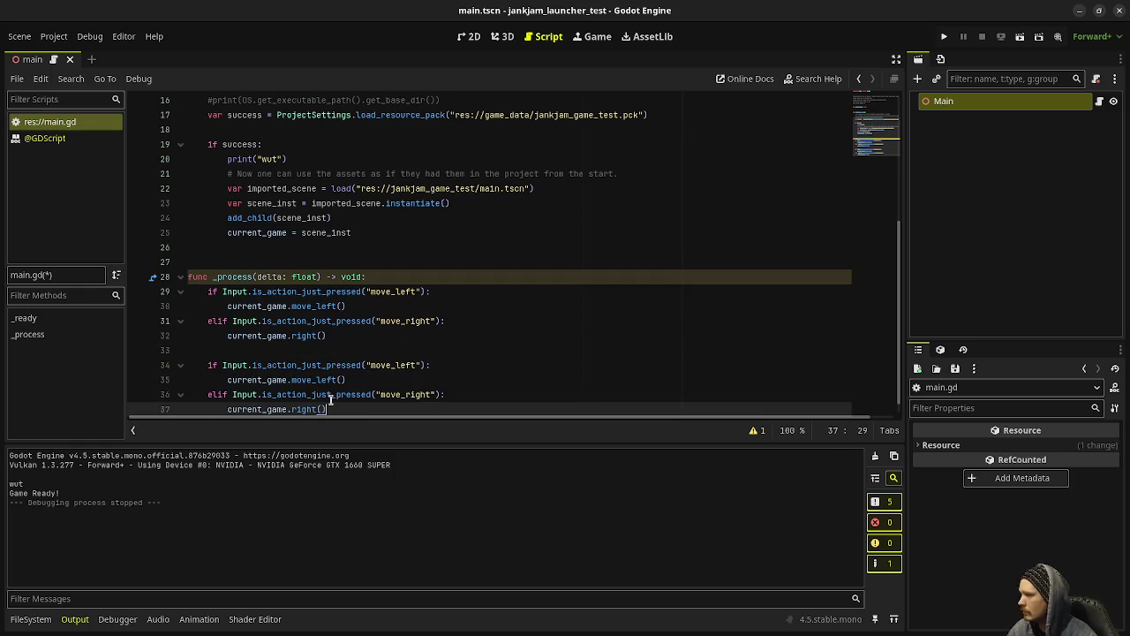
click(395, 365)
key(shift+Right)
key(shift+Right)
key(shift+Right)
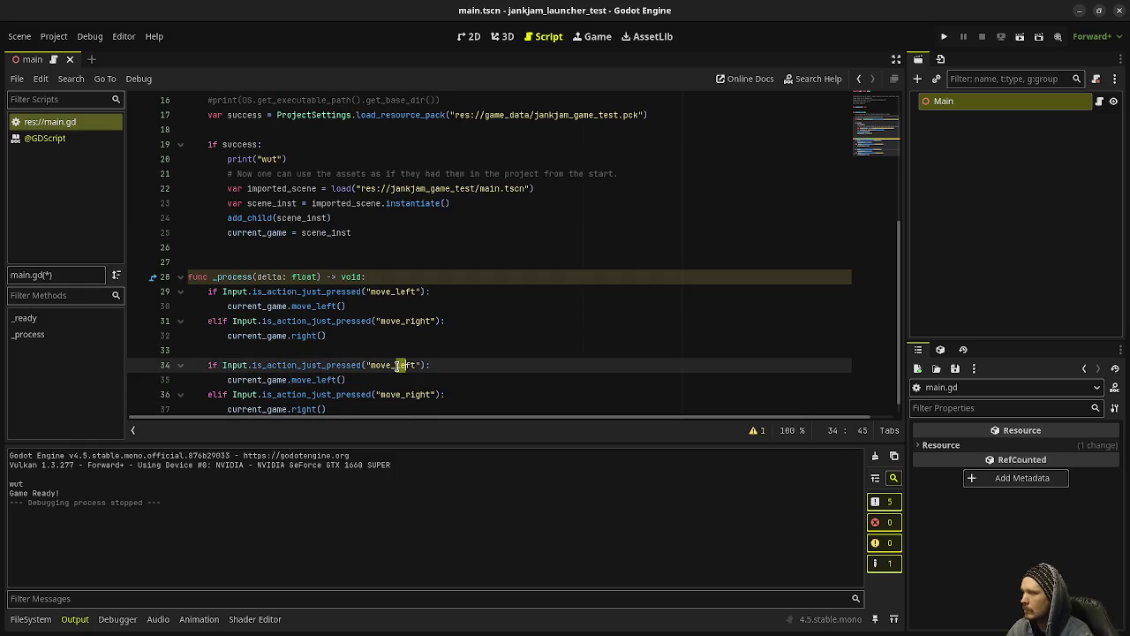
text(up)
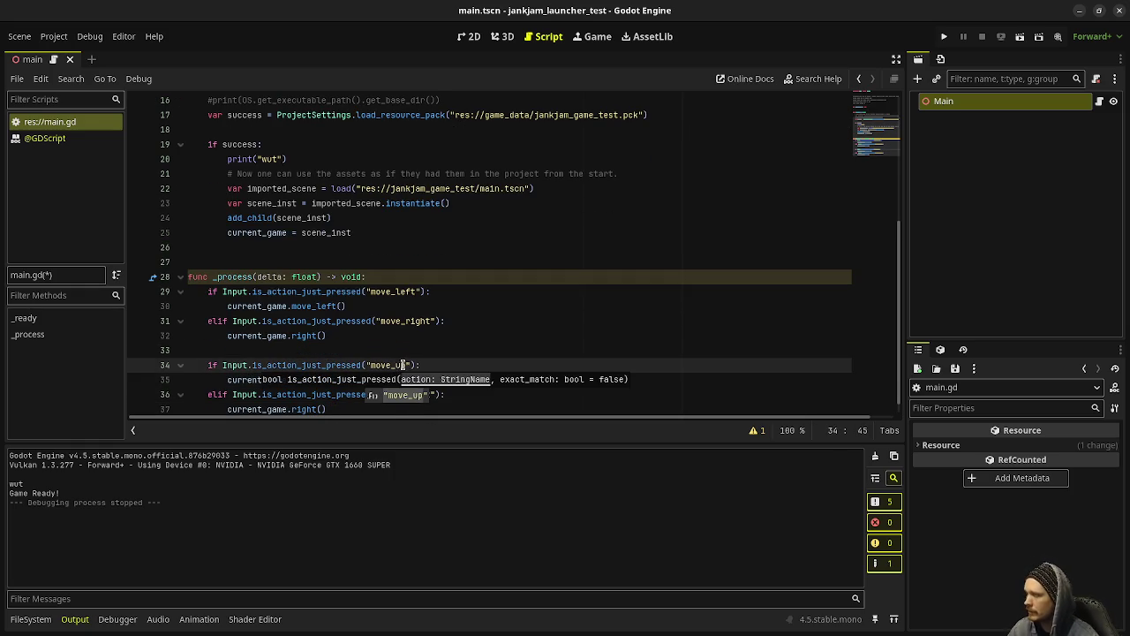
key(Escape)
key(Up)
drag(405, 395, 432, 395)
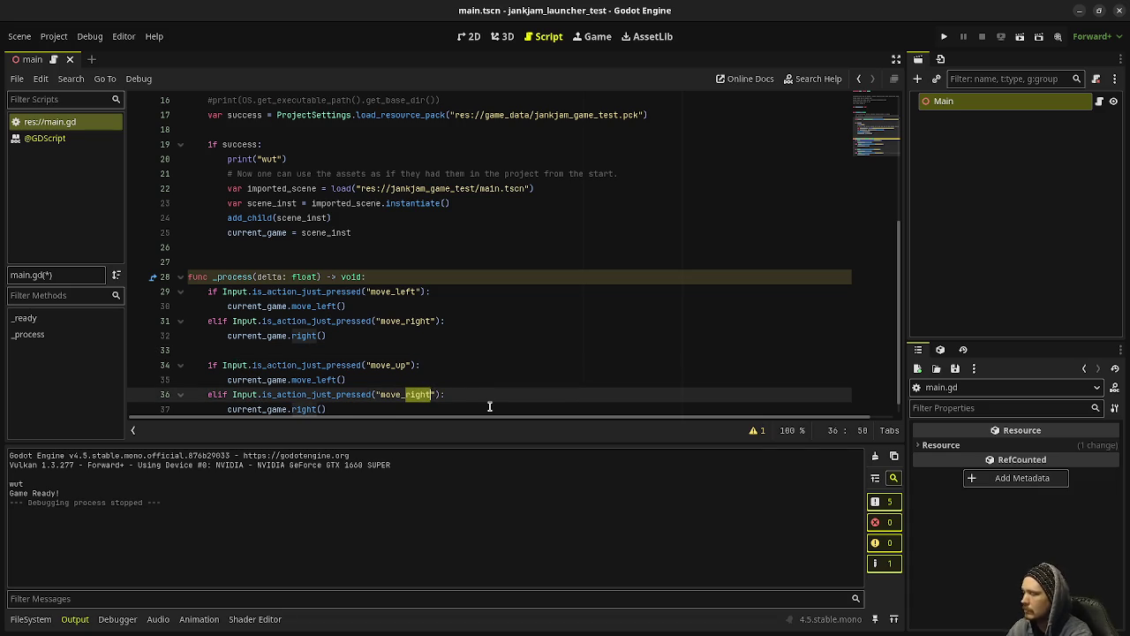
text(down)
click(499, 349)
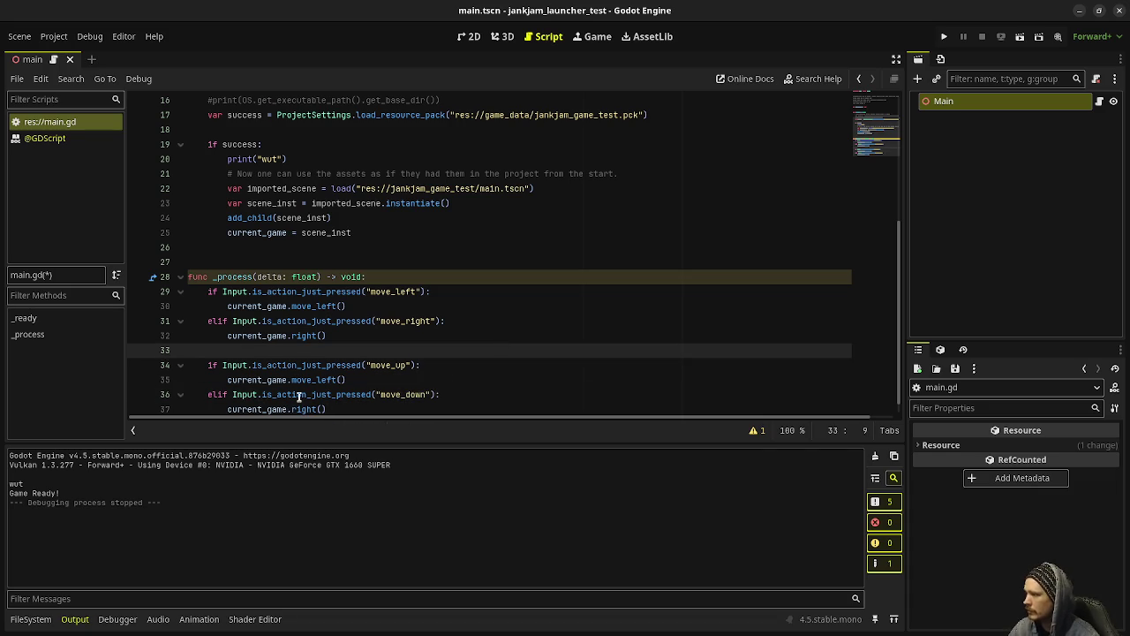
- Rename the branch calls to move_right, move_up and move_down, and save the launcher script
double_click(309, 337)
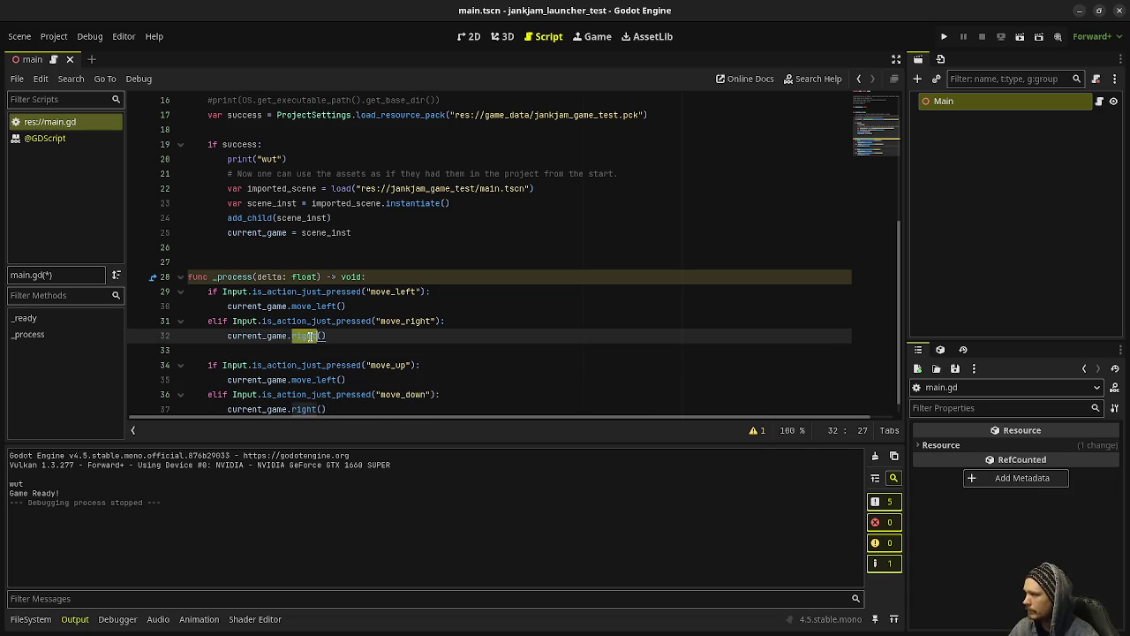
text(move_right)
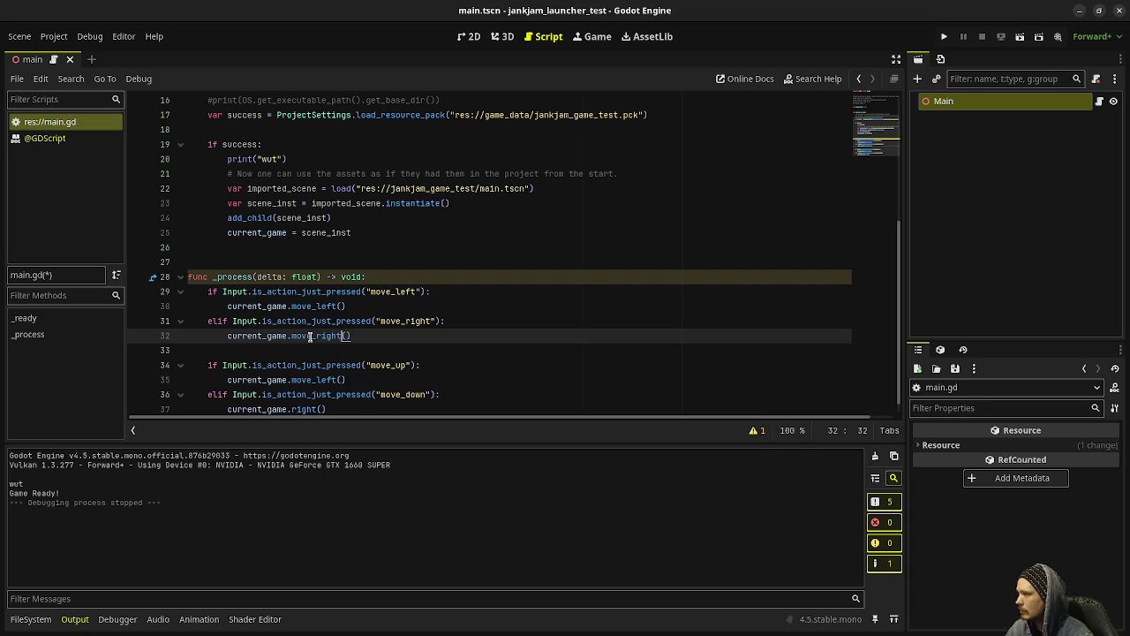
double_click(314, 379)
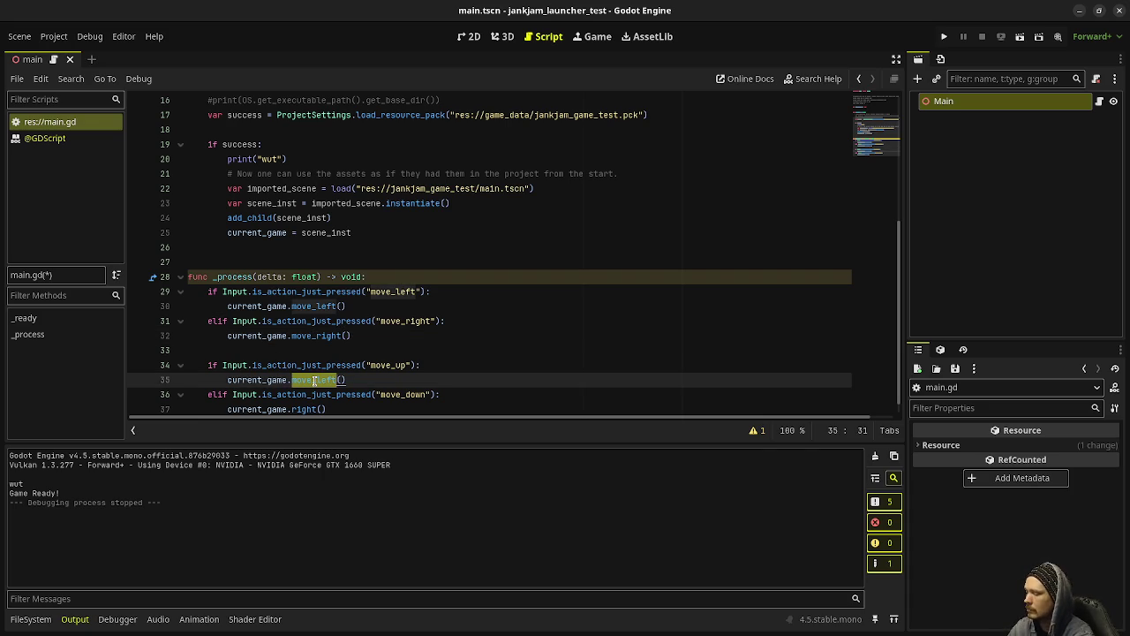
text(move_up)
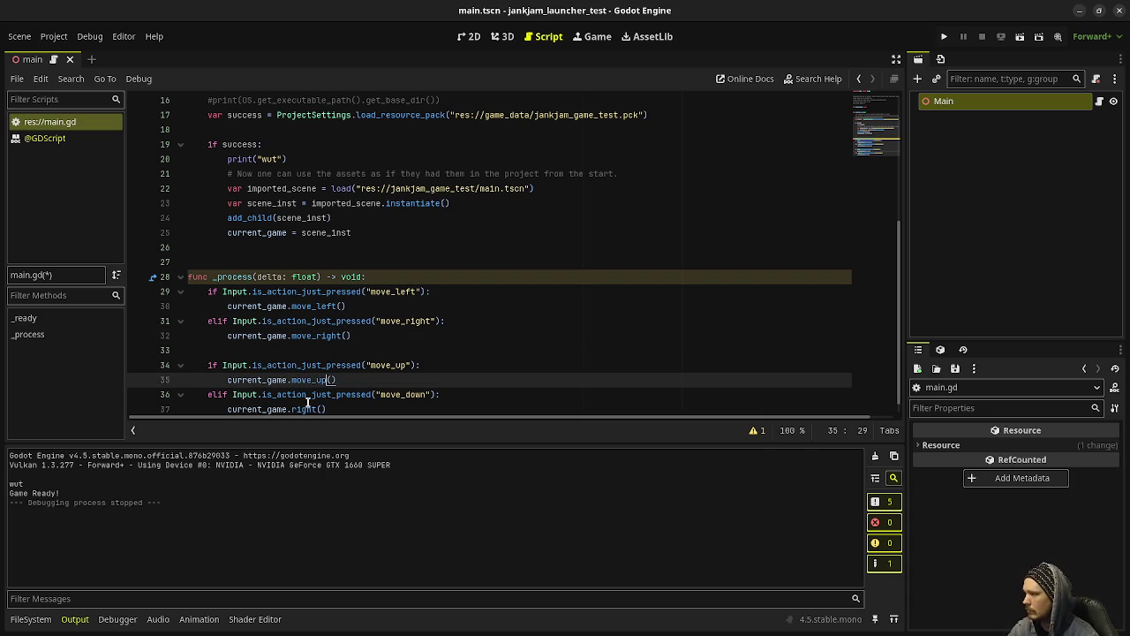
double_click(306, 409)
text(move_down)
key(ctrl+s)
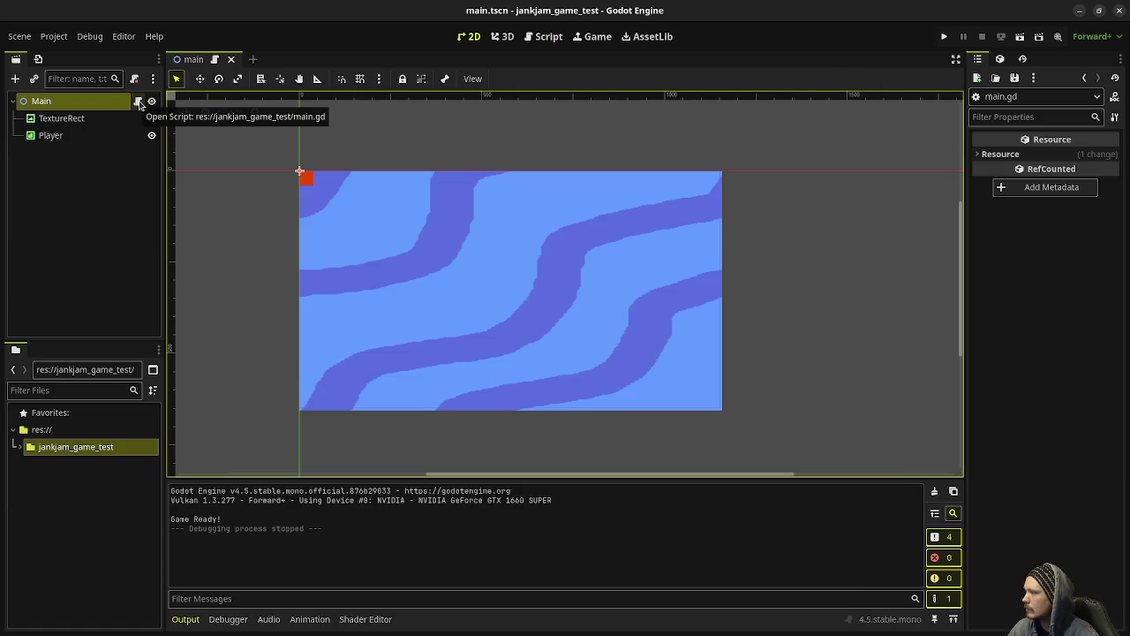
- Open jankjam_game_test's main.gd and comment out its move_input line
click(17, 447)
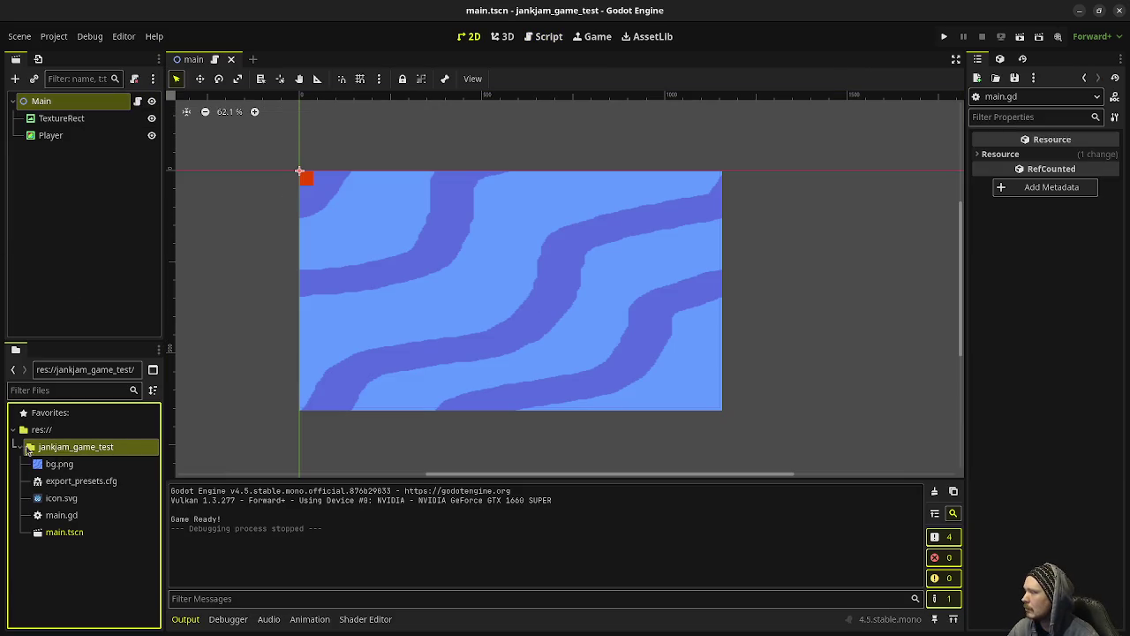
double_click(62, 515)
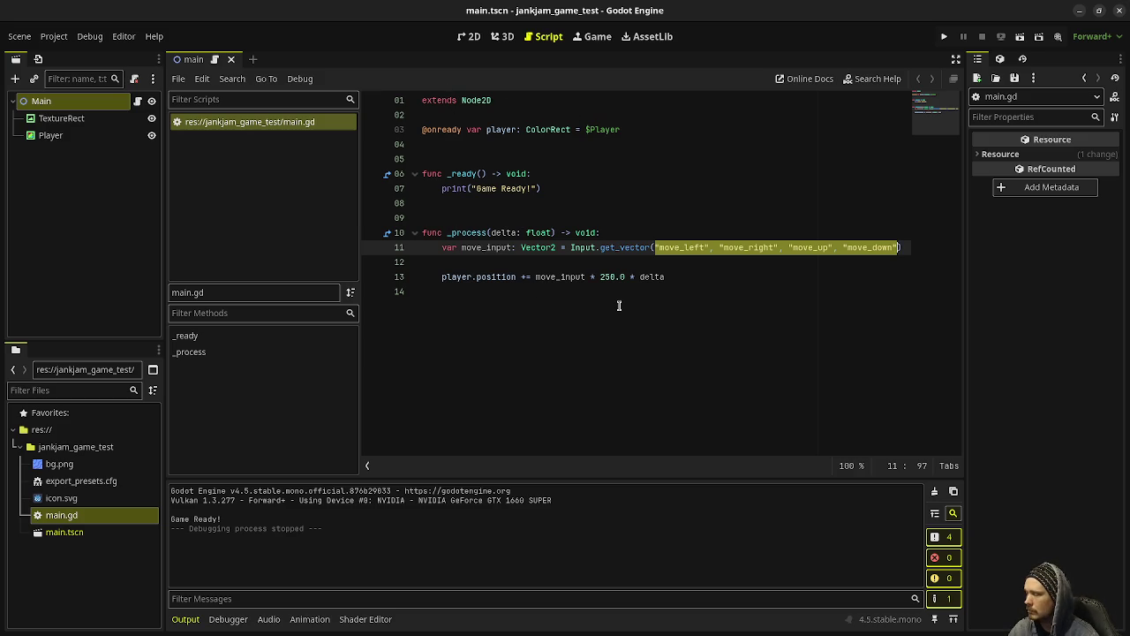
click(848, 255)
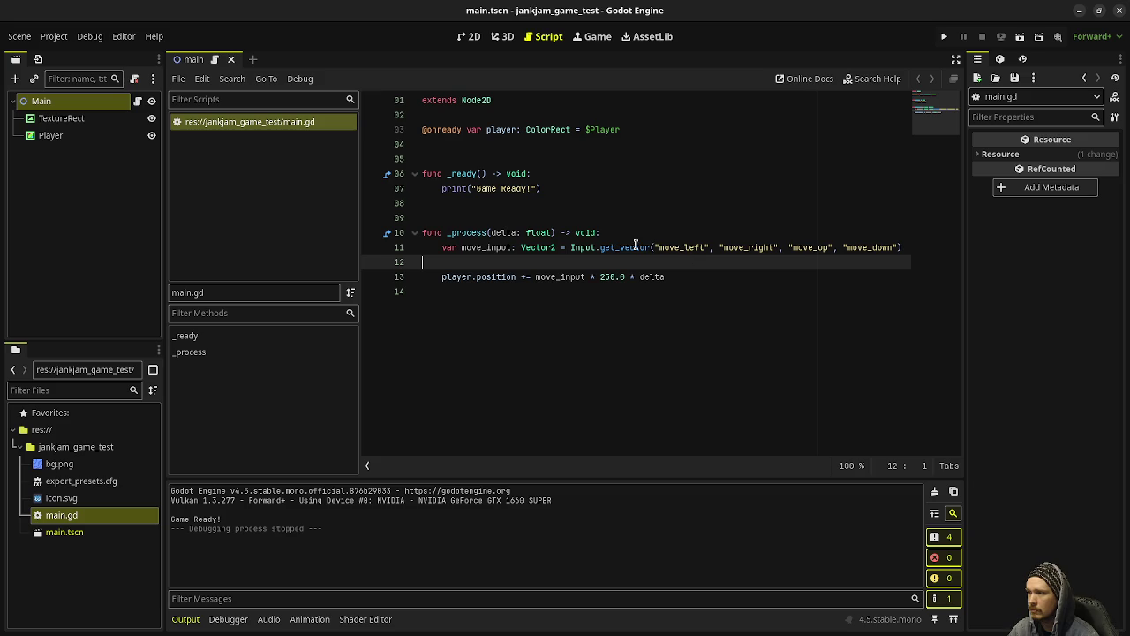
click(445, 248)
key(ctrl+k)
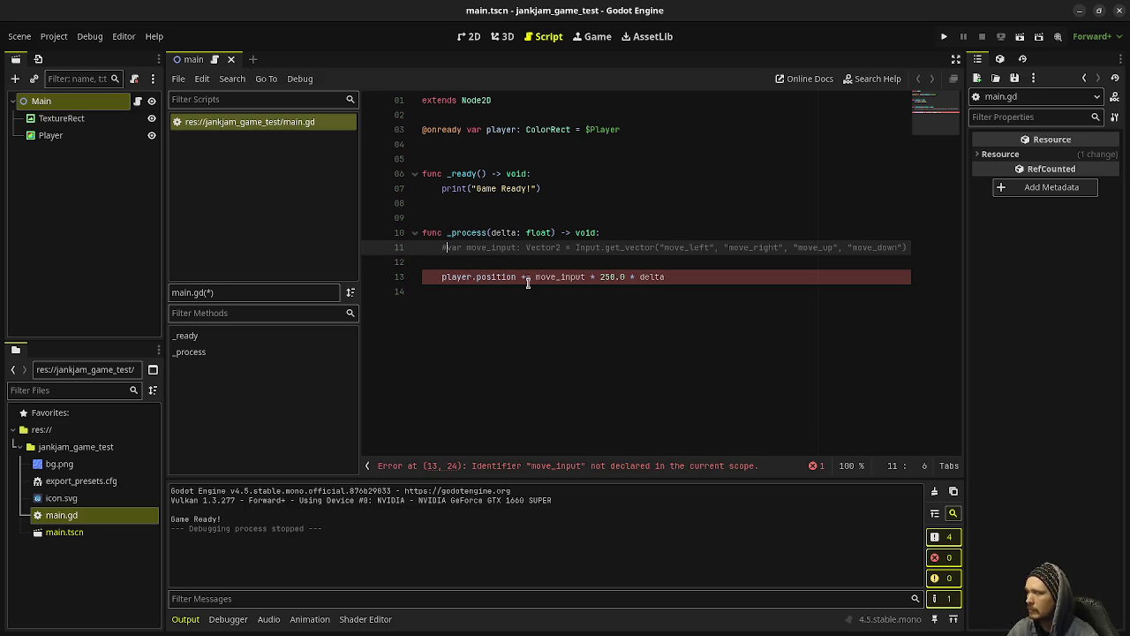
- Append a 'func move_left() -> void:' stub containing 'pass' and save main.gd
click(512, 315)
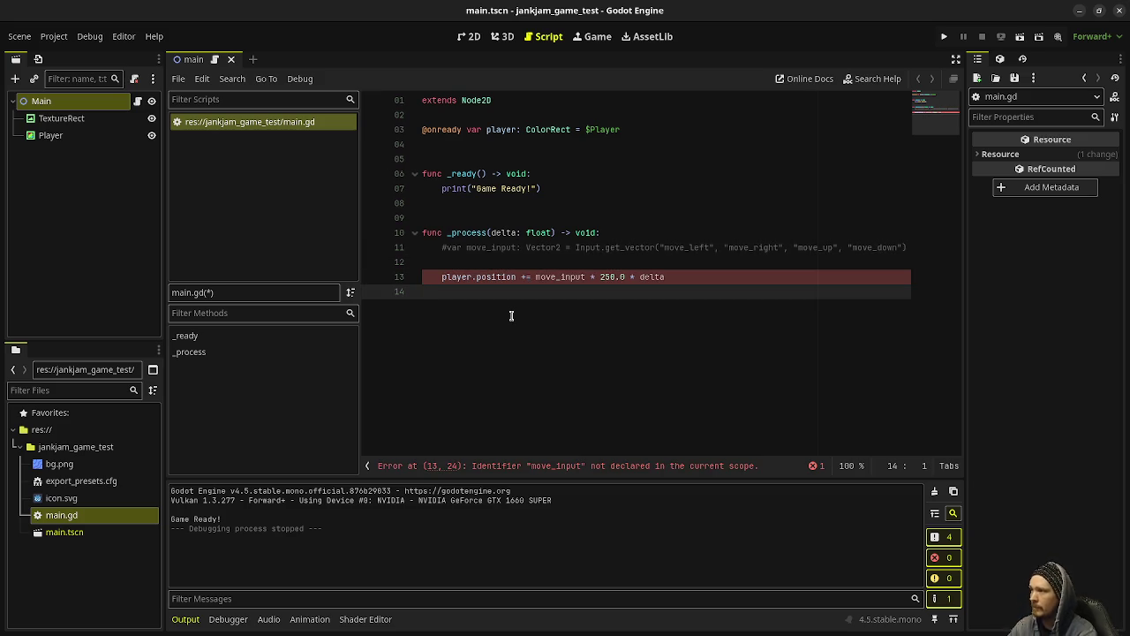
key(Return)
key(Return)
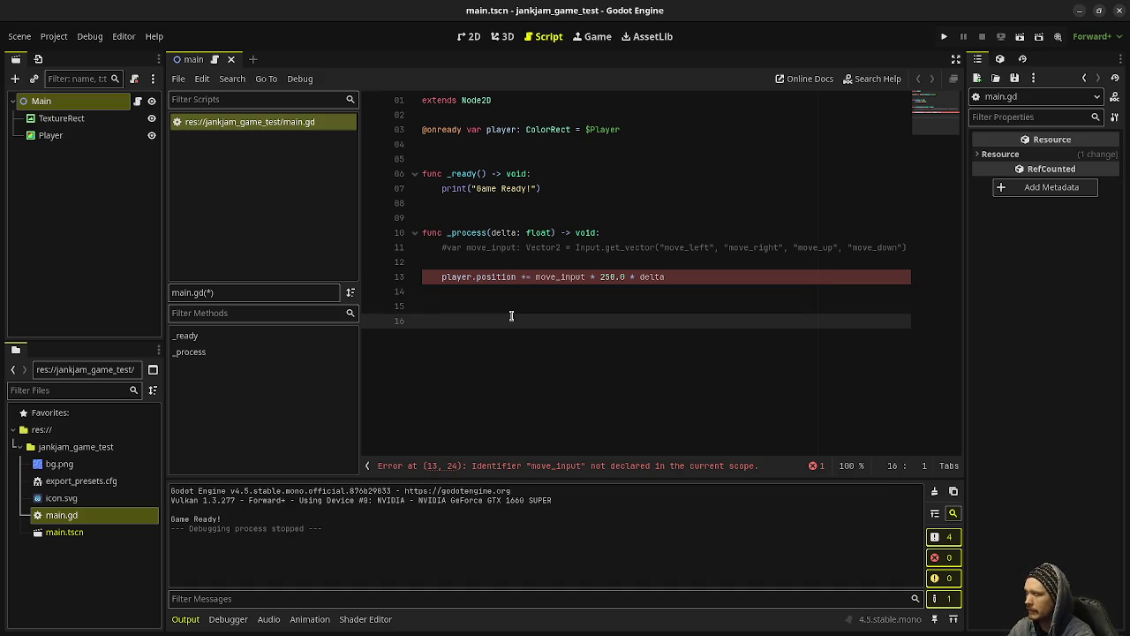
text(func )
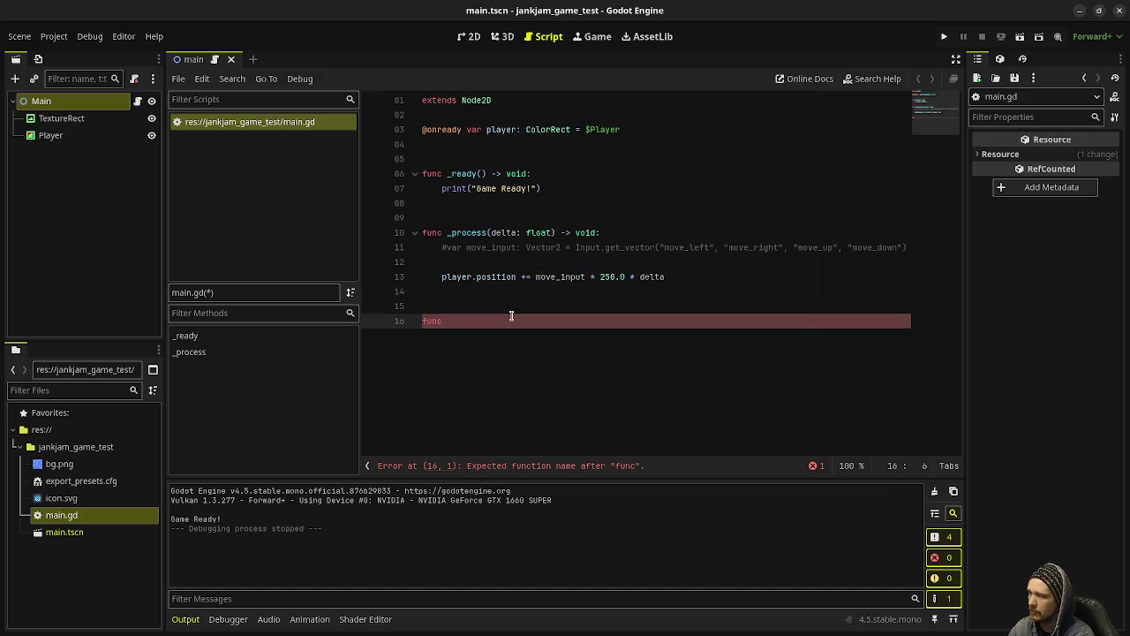
text(mo)
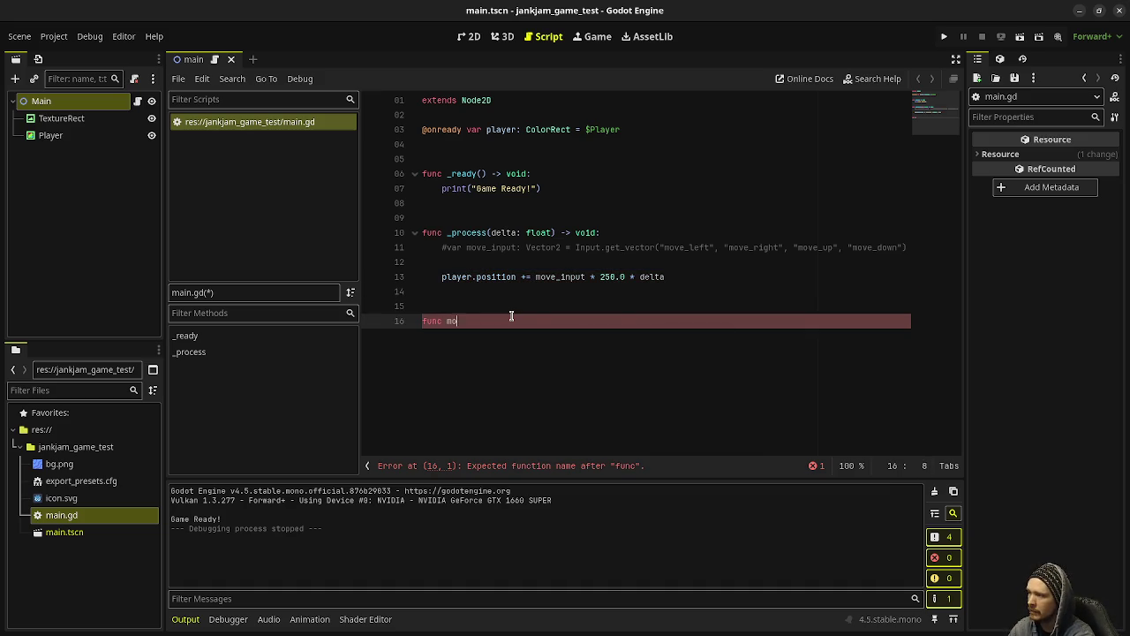
text(ve_left() -> void:)
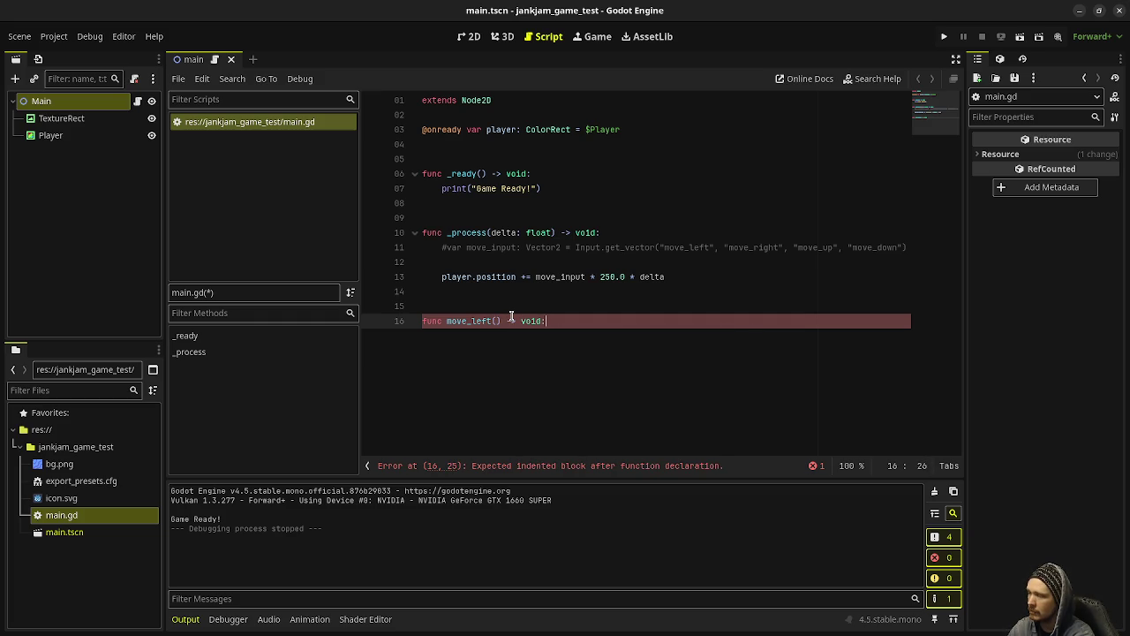
key(Return)
text(pass)
key(ctrl+s)
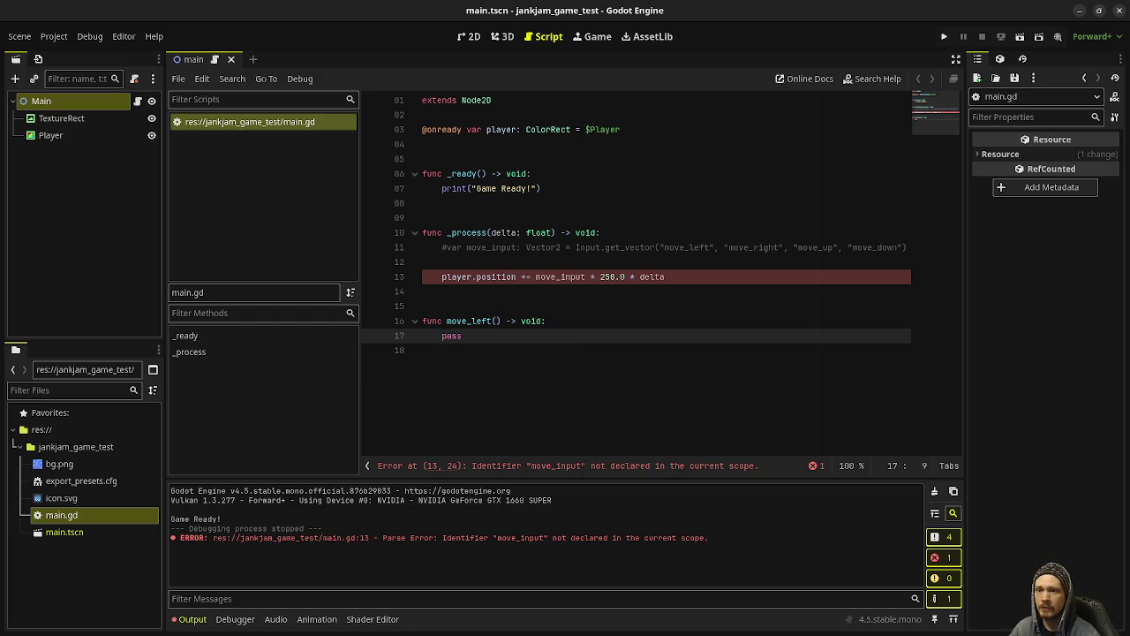